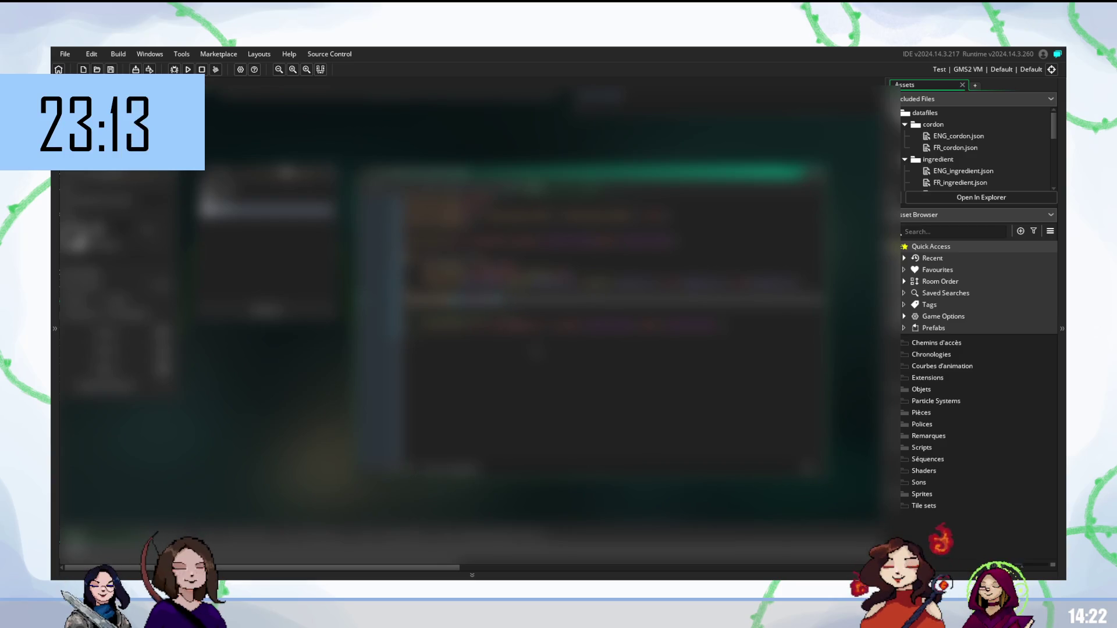
Build and run the game with F5, then move down to the data-loading lines in the Create code
key(F5)
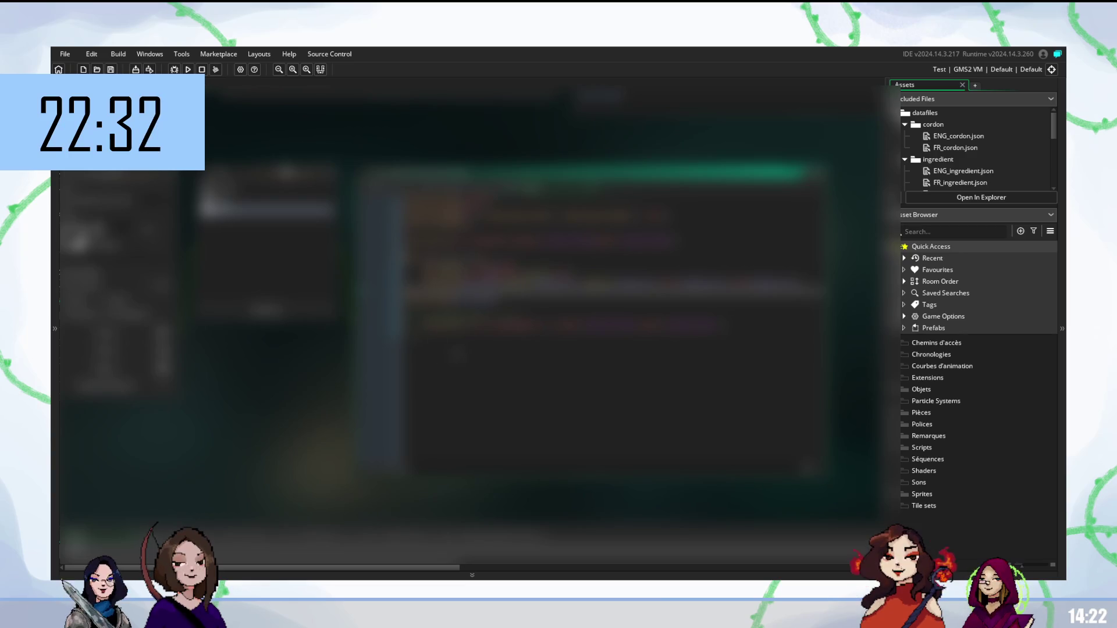
key(Down)
key(Down)
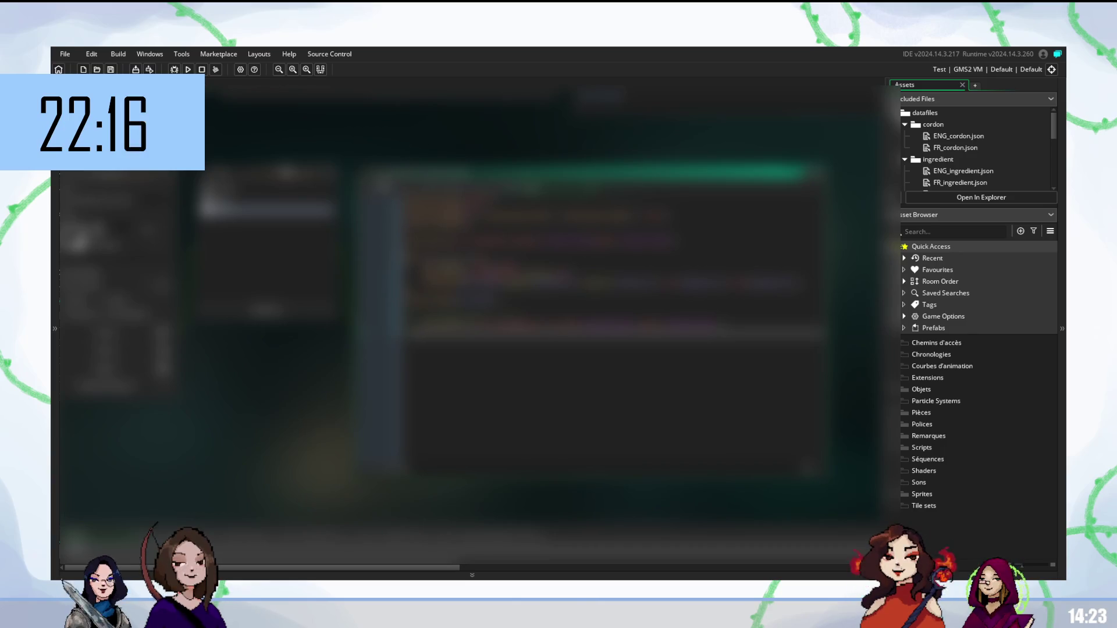
key(Down)
key(Down)
key(Down)
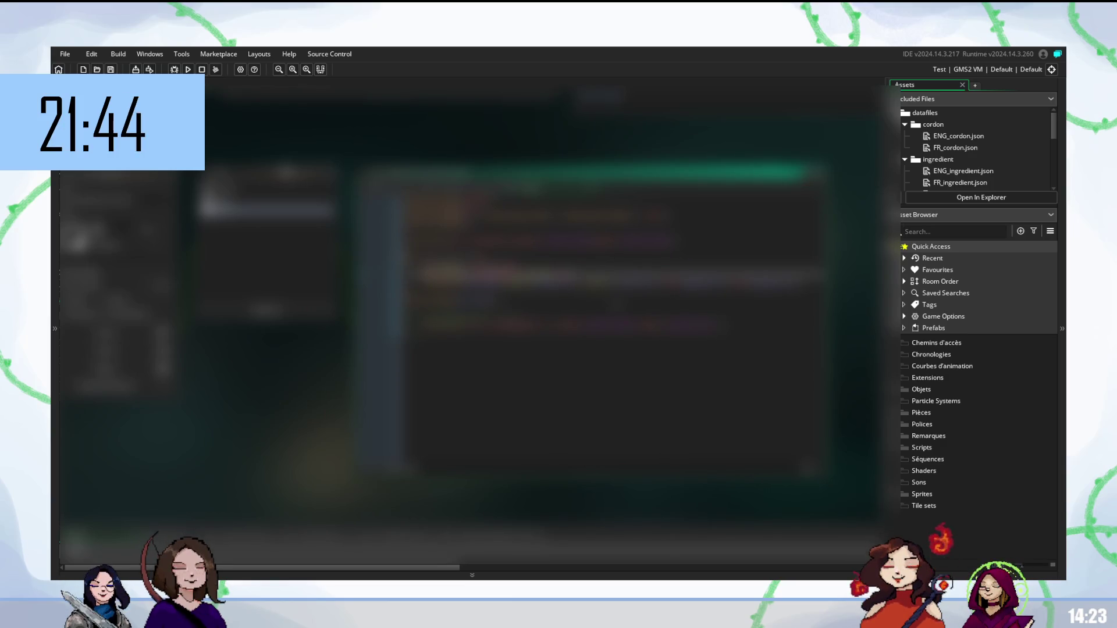
Add new lines to the ENG/FR JSON loading code, accepting autocomplete suggestions
key(Return)
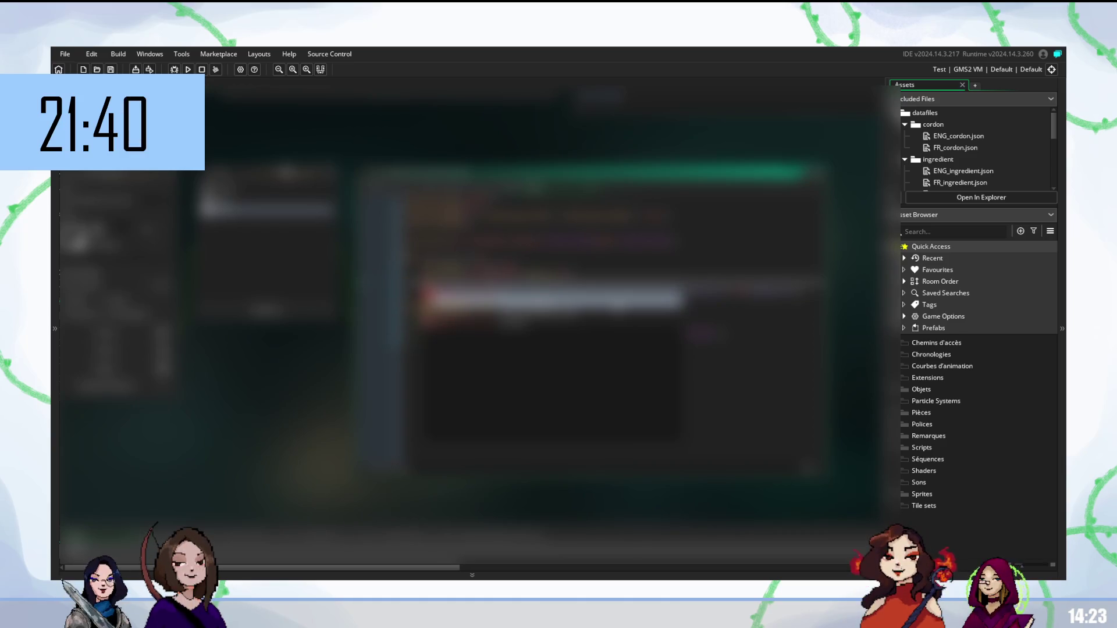
key(Return)
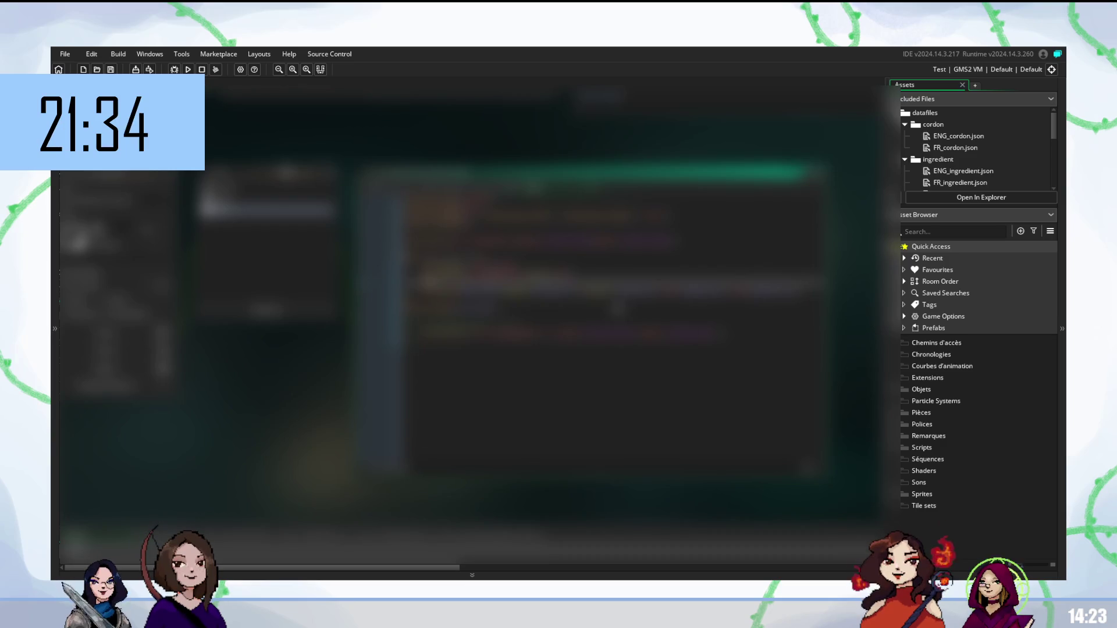
text(s)
key(Return)
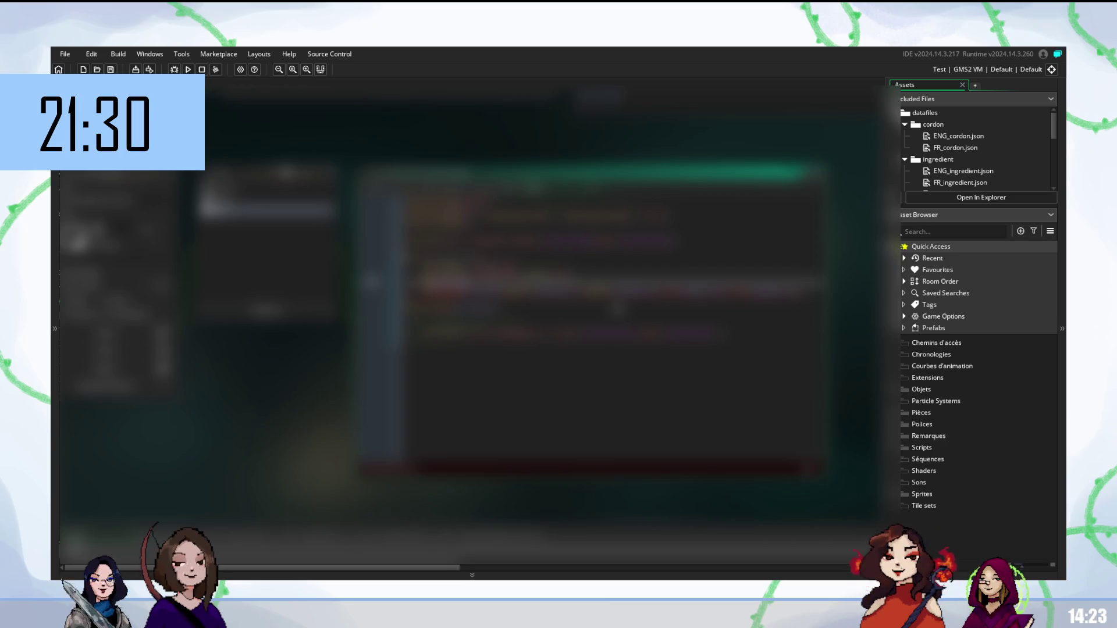
key(Return)
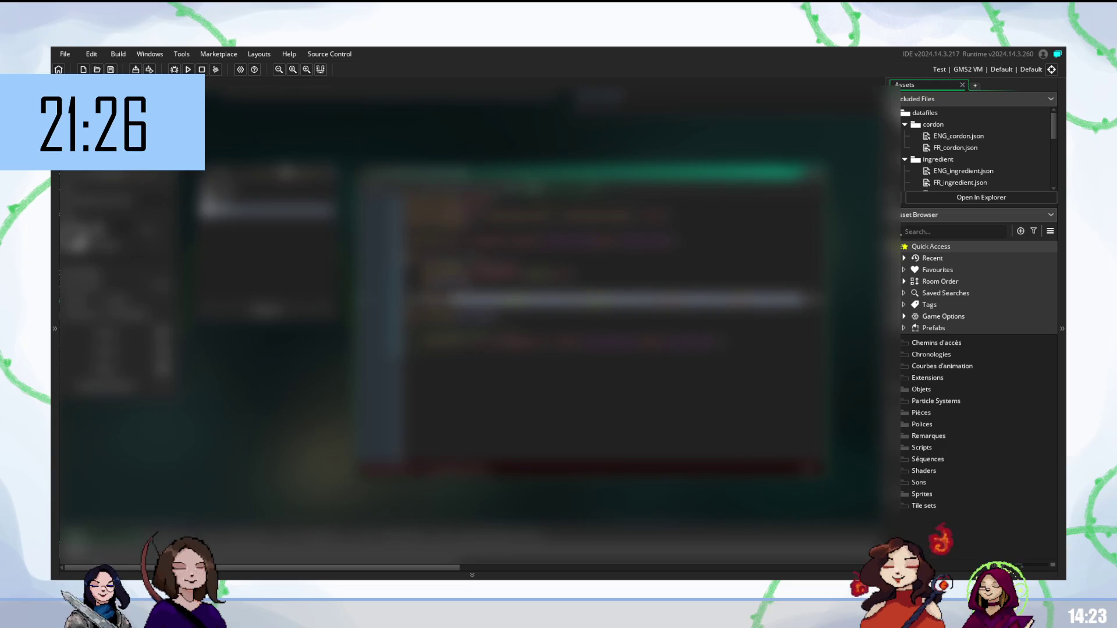
Paste a block of code below twice and undo it each time, discarding it
key(ctrl+v)
key(ctrl+z)
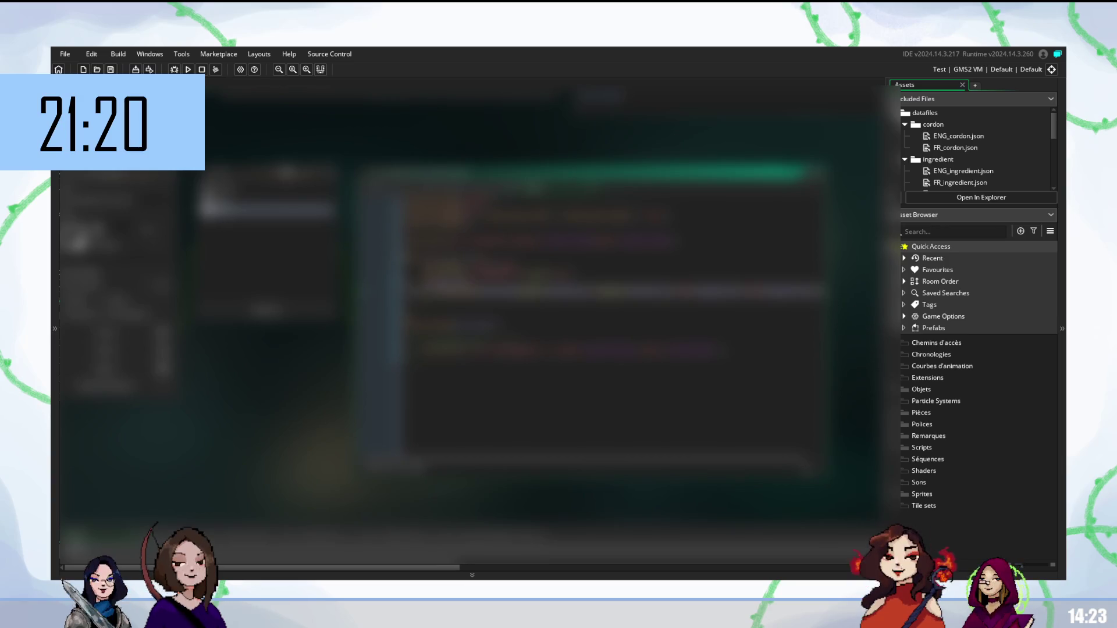
key(ctrl+v)
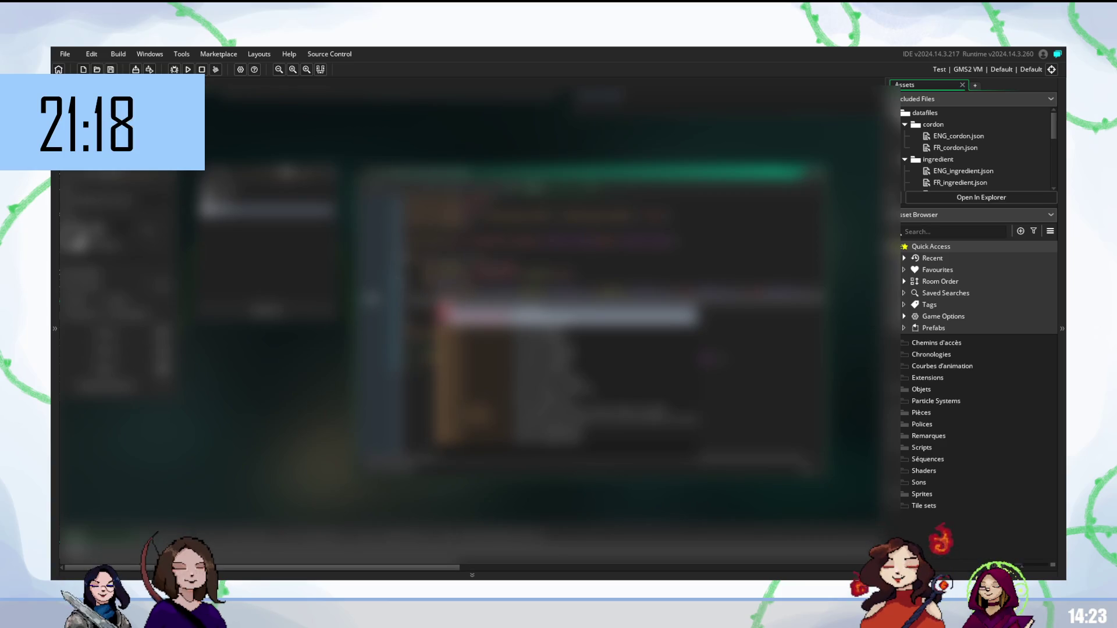
key(ctrl+z)
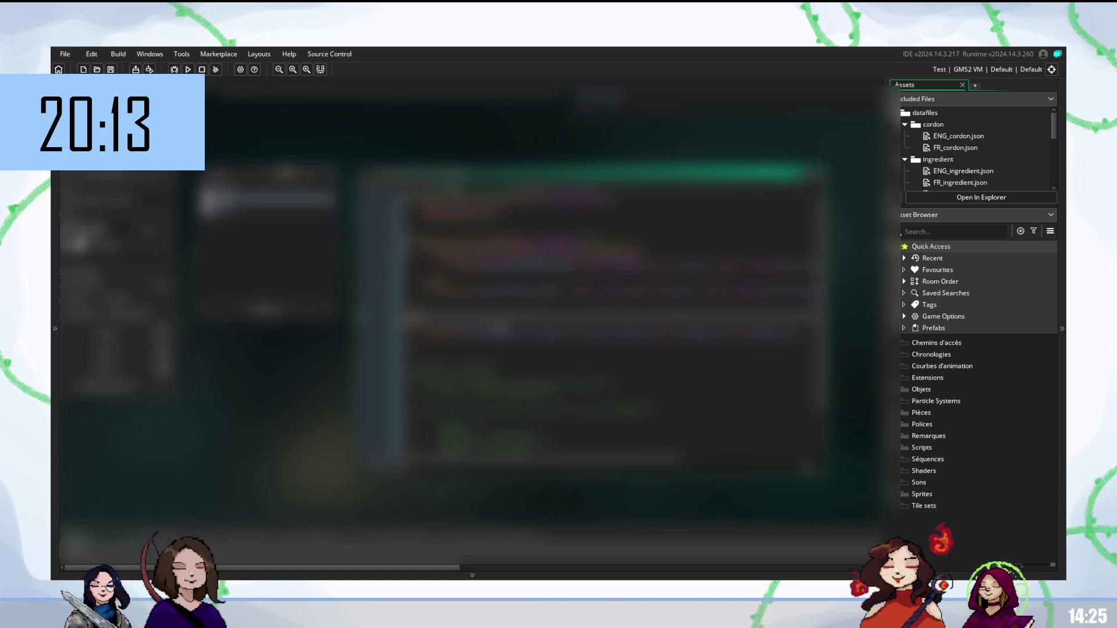
Dismiss the suggestion list after writing the longer loading block beneath the existing lines
key(Return)
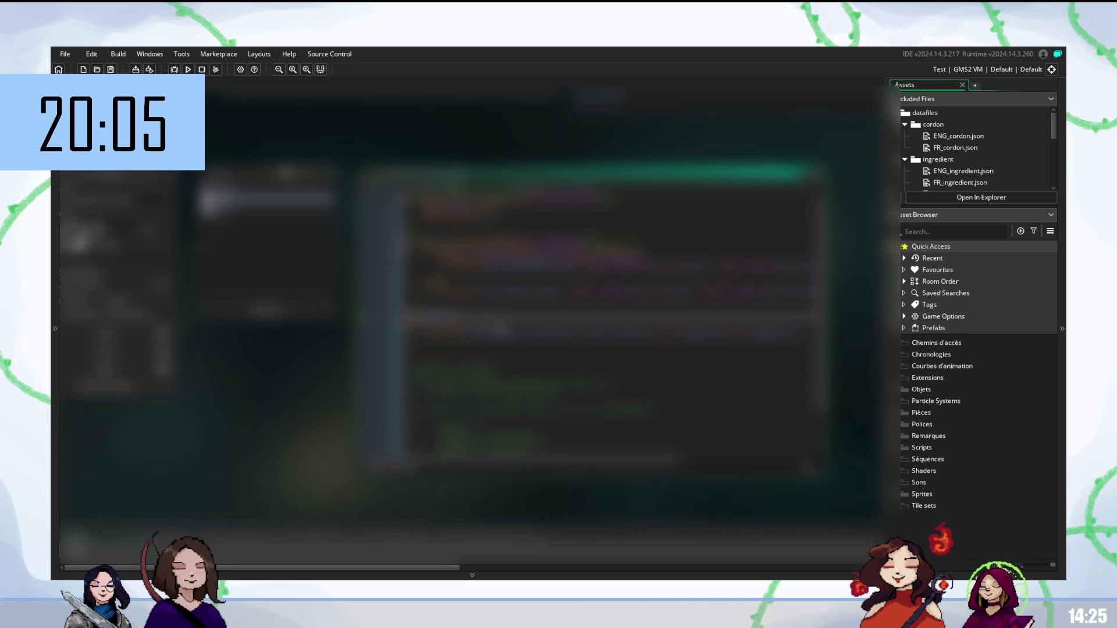
Complete the next data-loading line, tidying blank lines and accepting completions
key(Return)
key(Return)
key(Return)
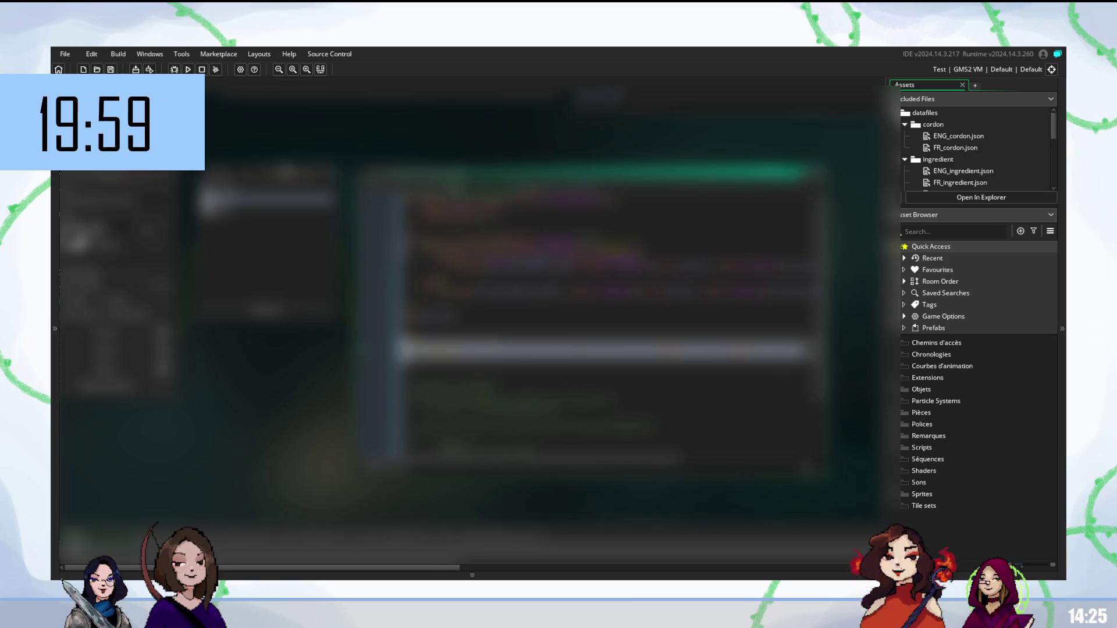
key(BackSpace)
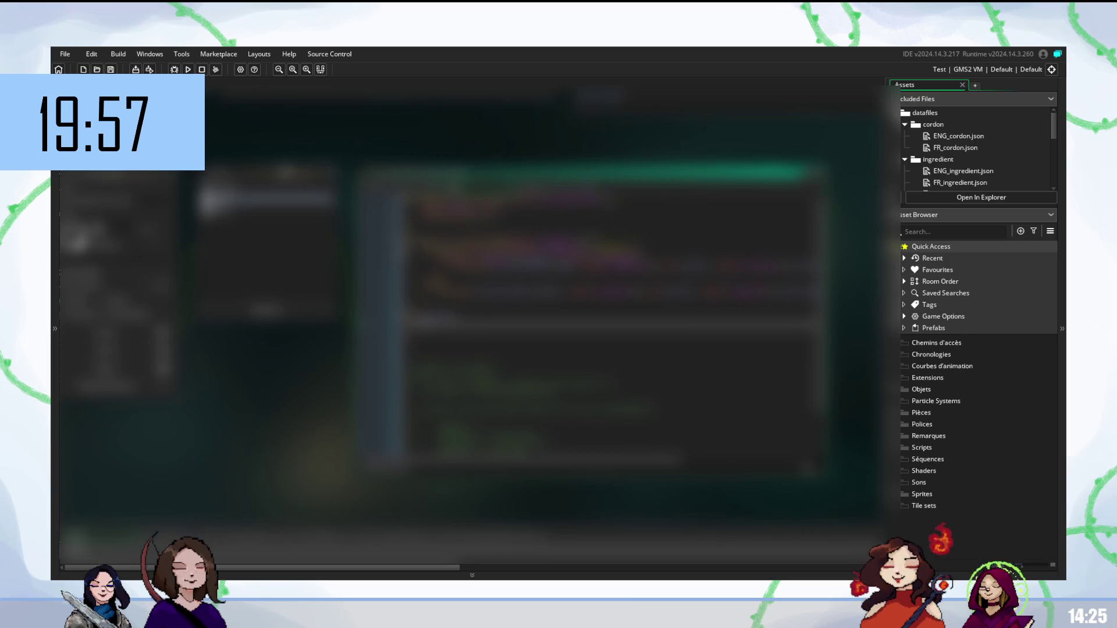
key(Return)
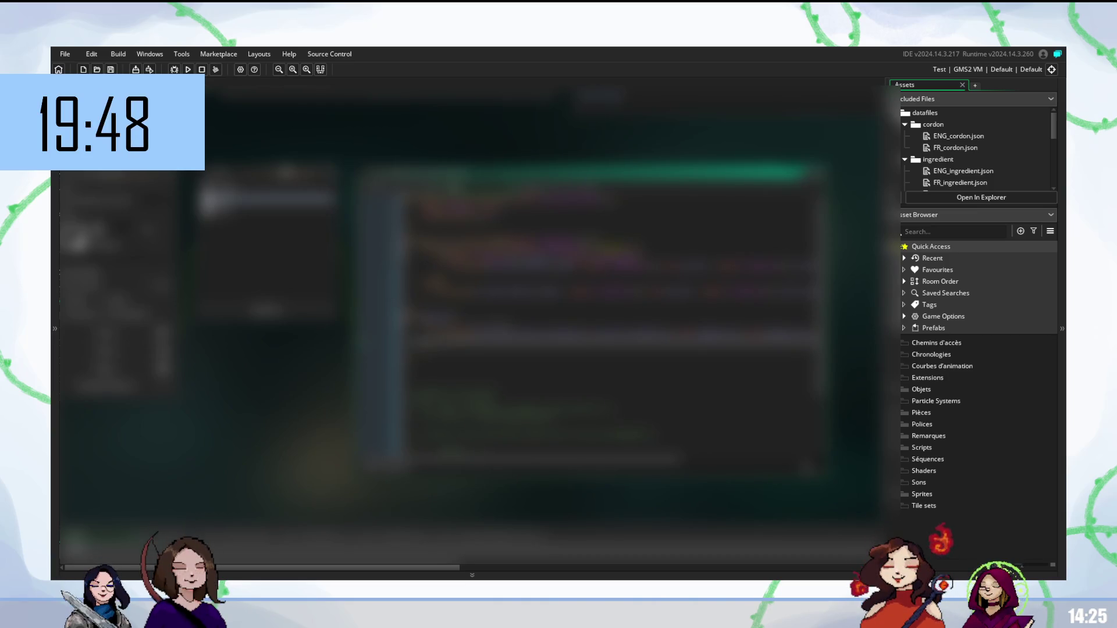
text(a)
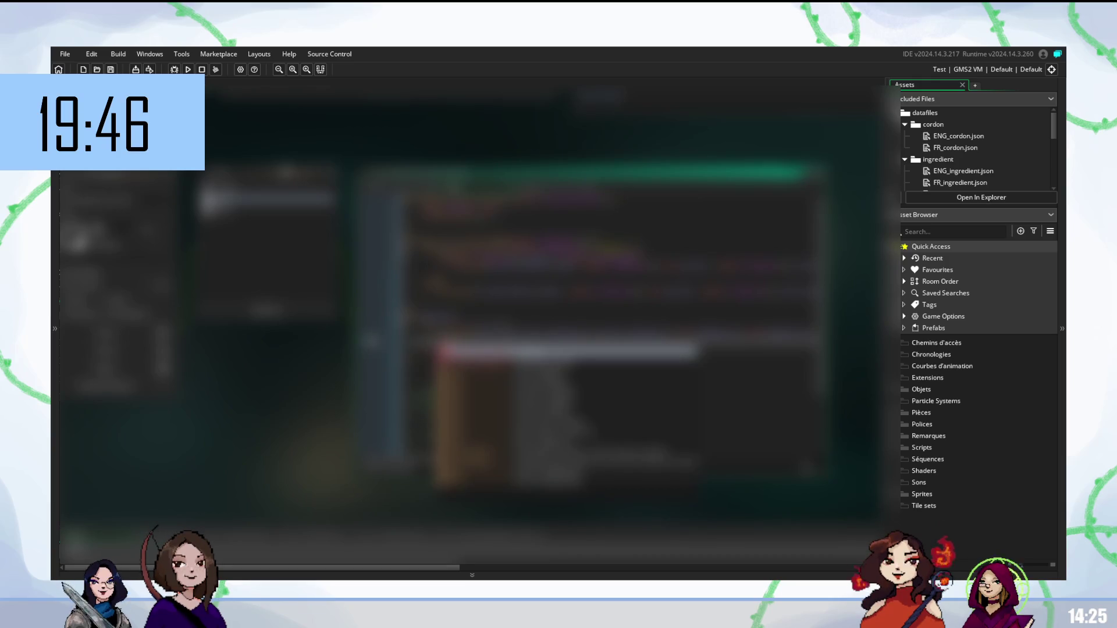
key(Return)
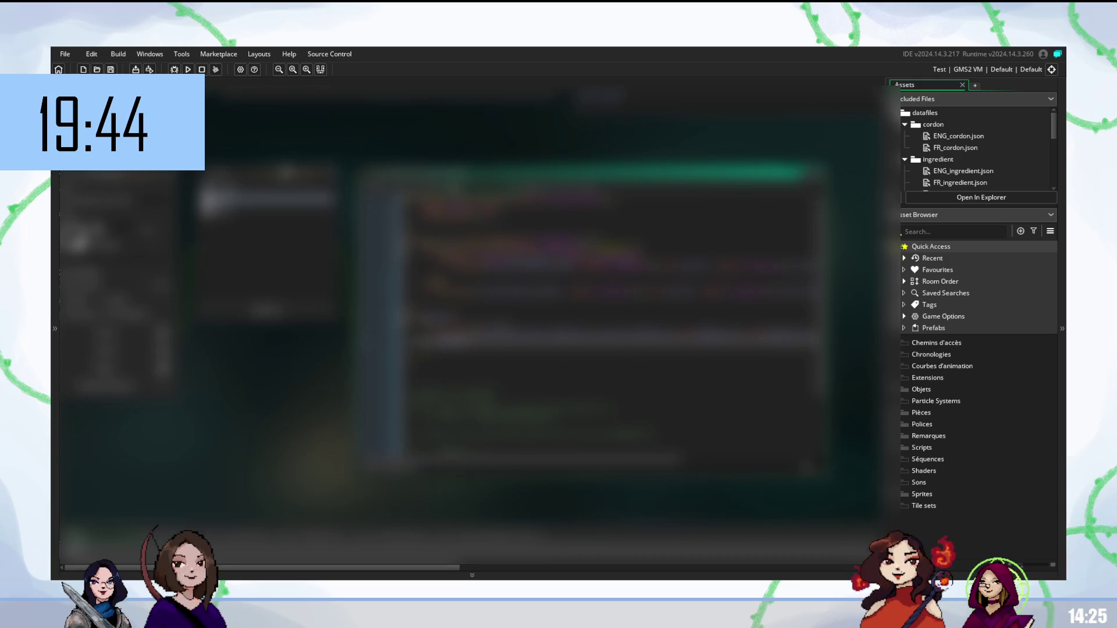
text(a)
key(Return)
text(a)
key(Return)
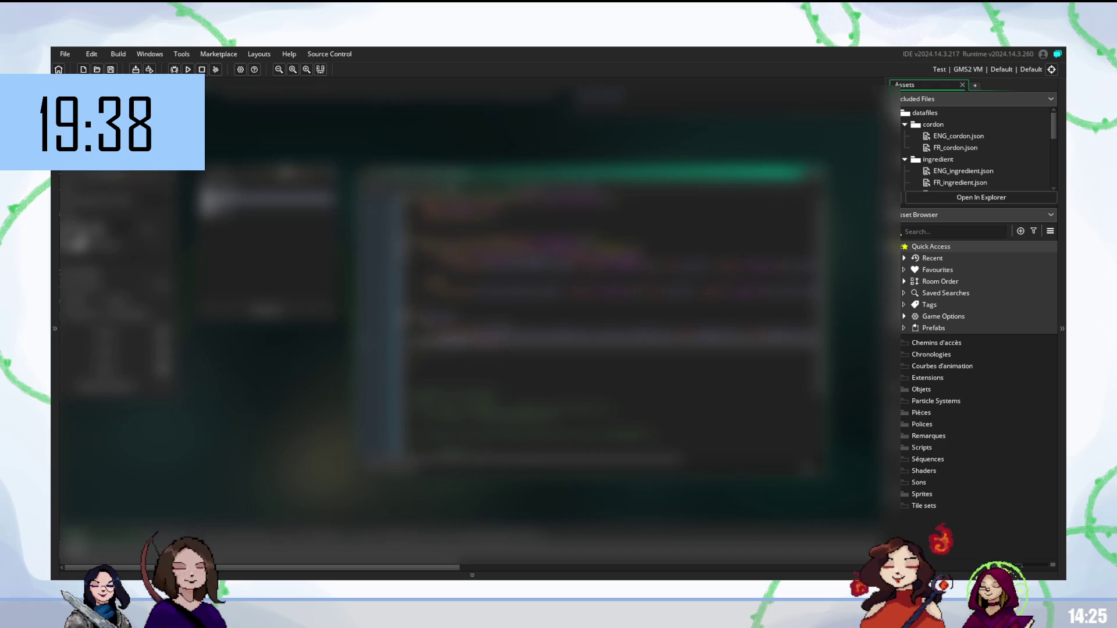
Replace a line with a freshly completed statement, then build and run the game to test
key(Down)
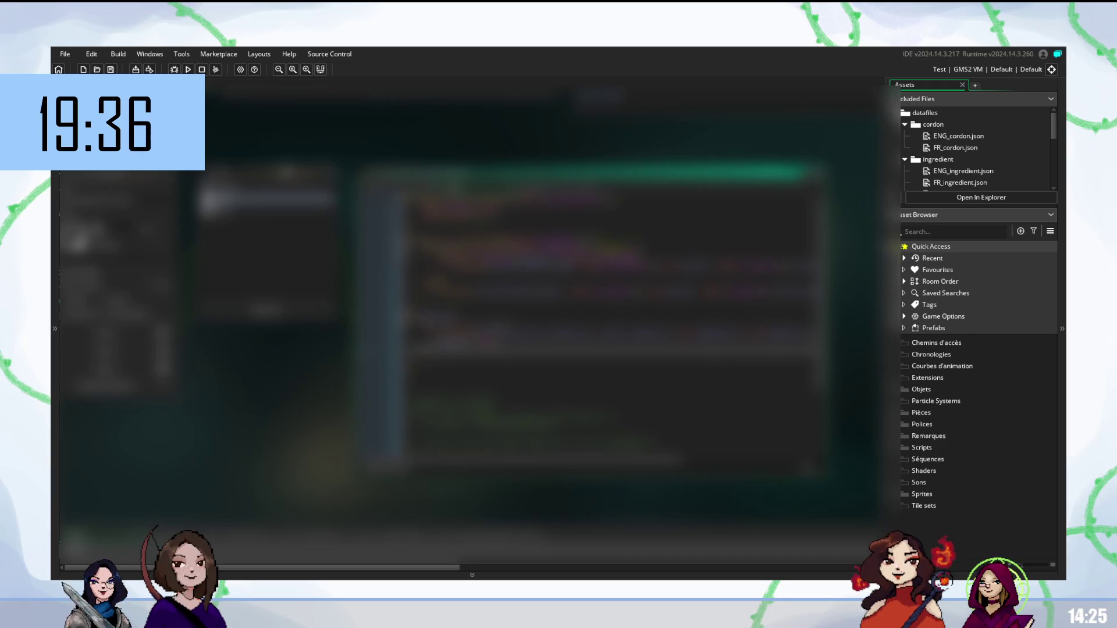
key(BackSpace)
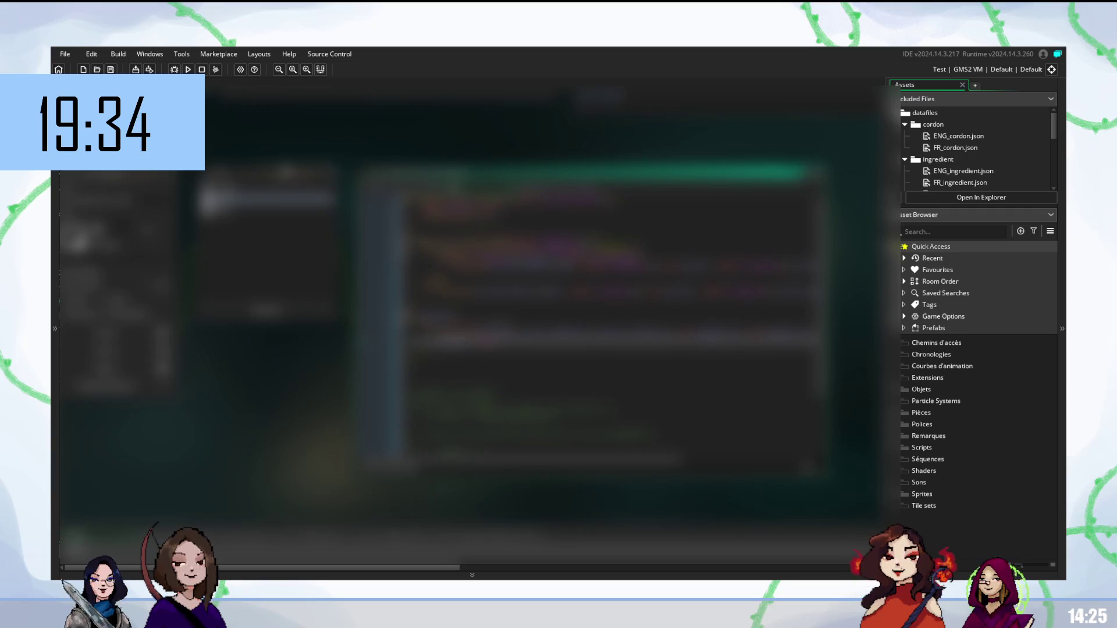
key(Return)
key(Return)
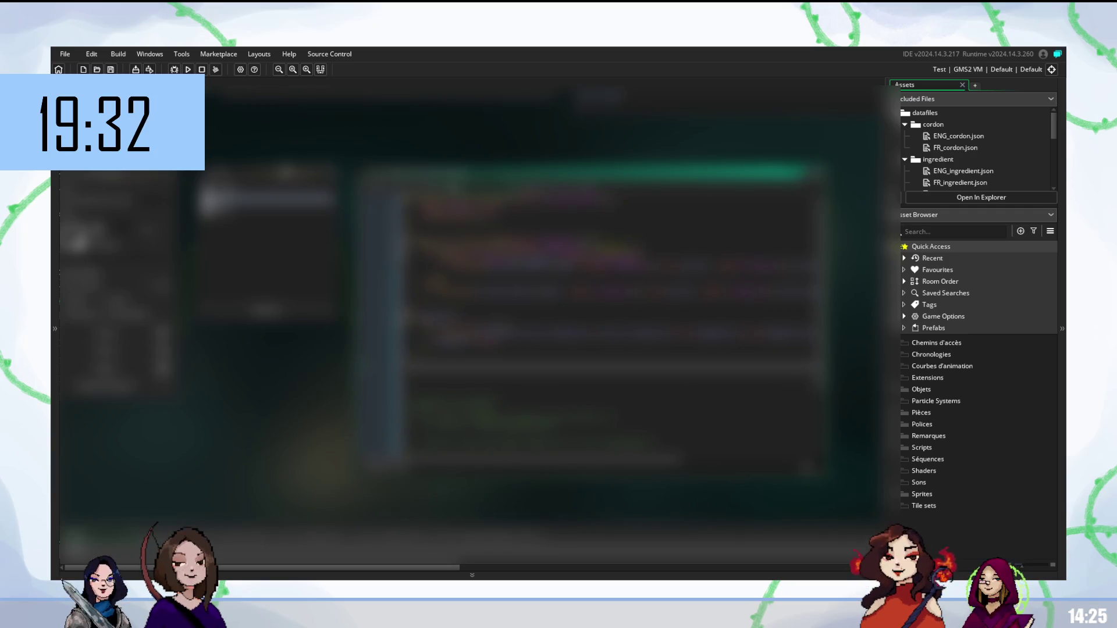
text(a)
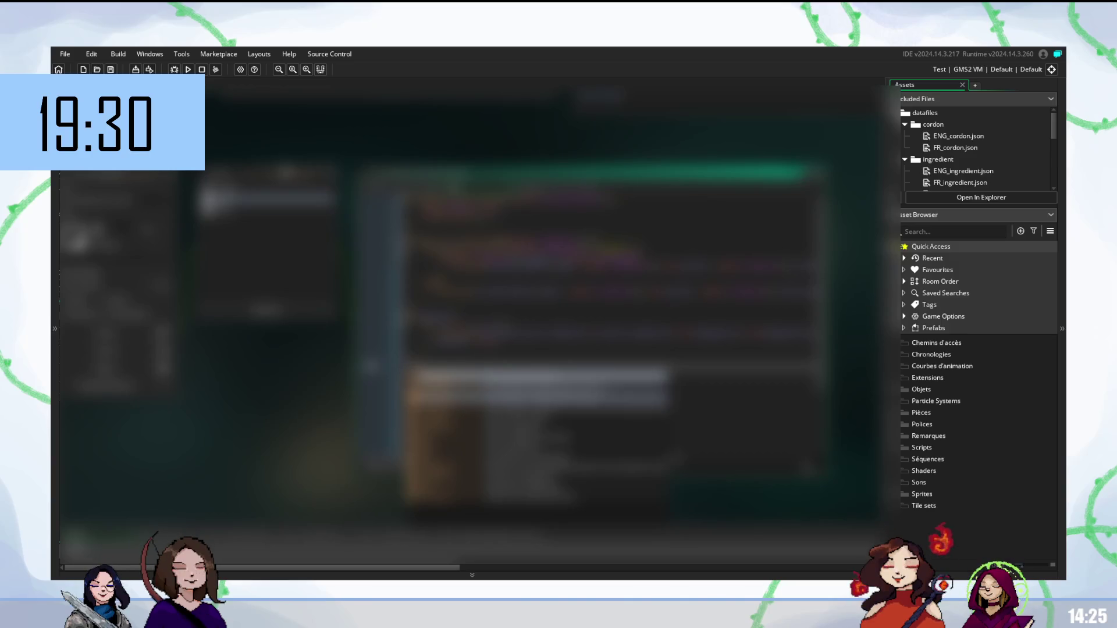
key(Down)
key(Down)
key(Return)
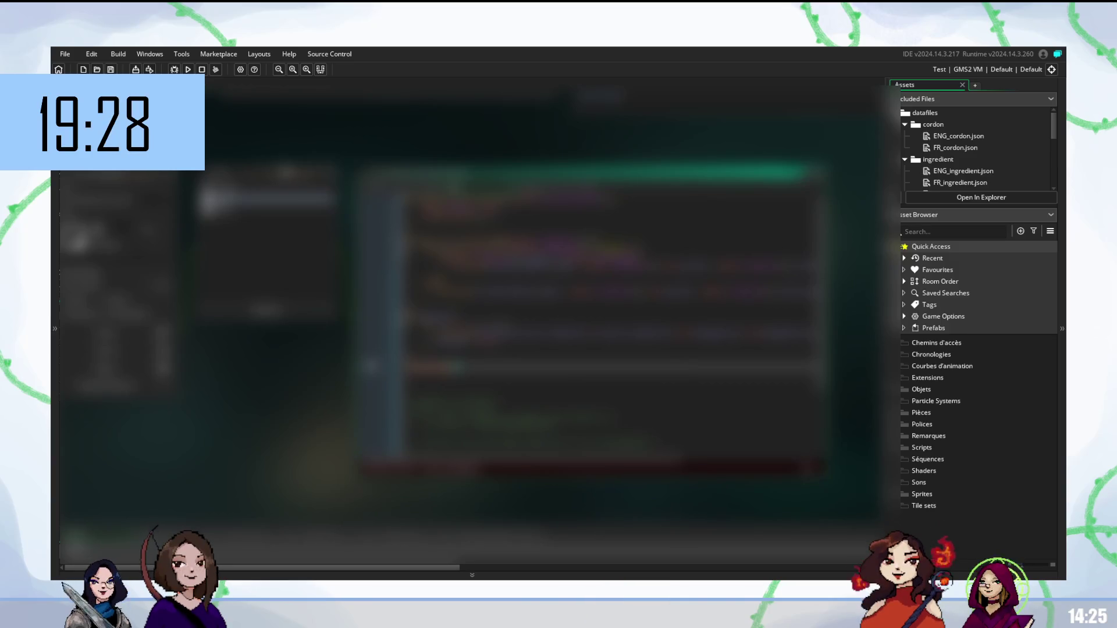
text(g)
key(Return)
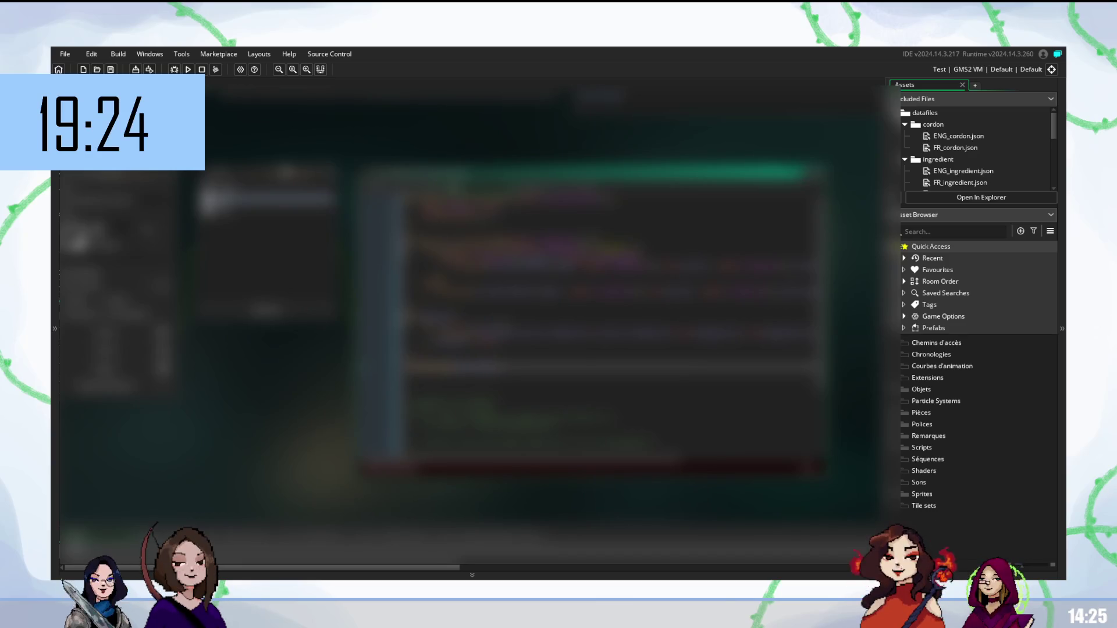
key(F5)
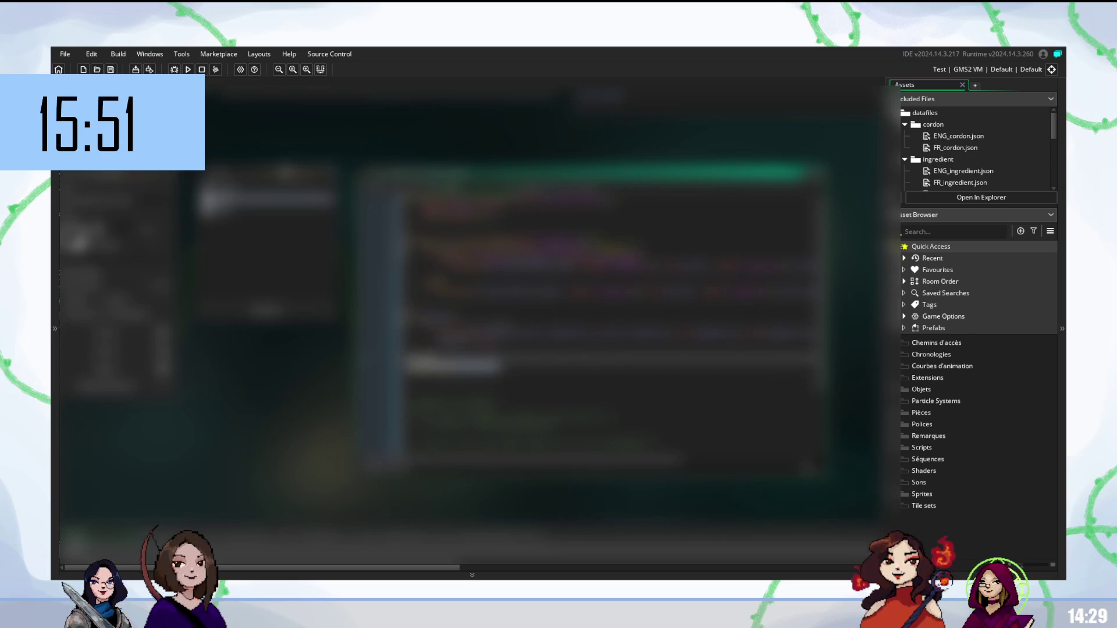
Remove the selected lines and paste a single long replacement line of loading code
key(Up)
key(Up)
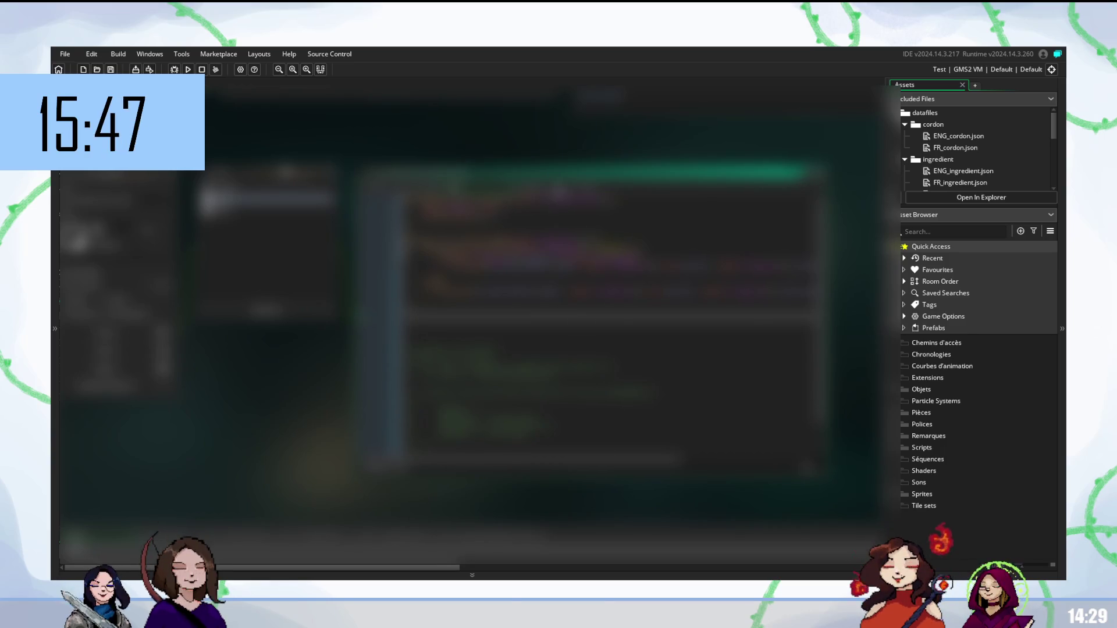
key(ctrl+z)
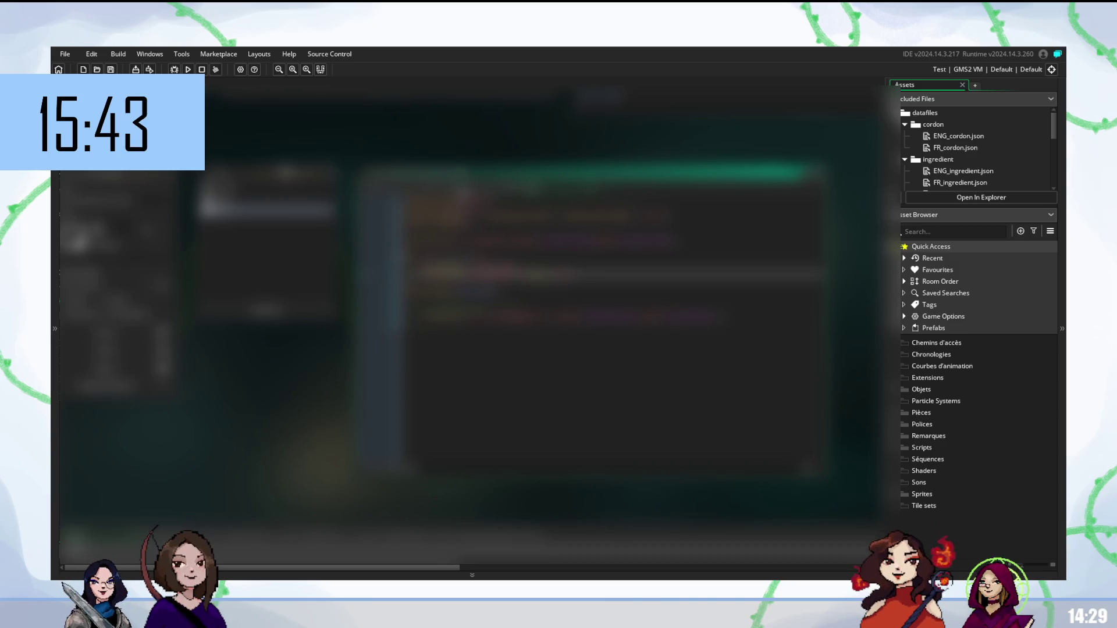
key(Return)
key(ctrl+v)
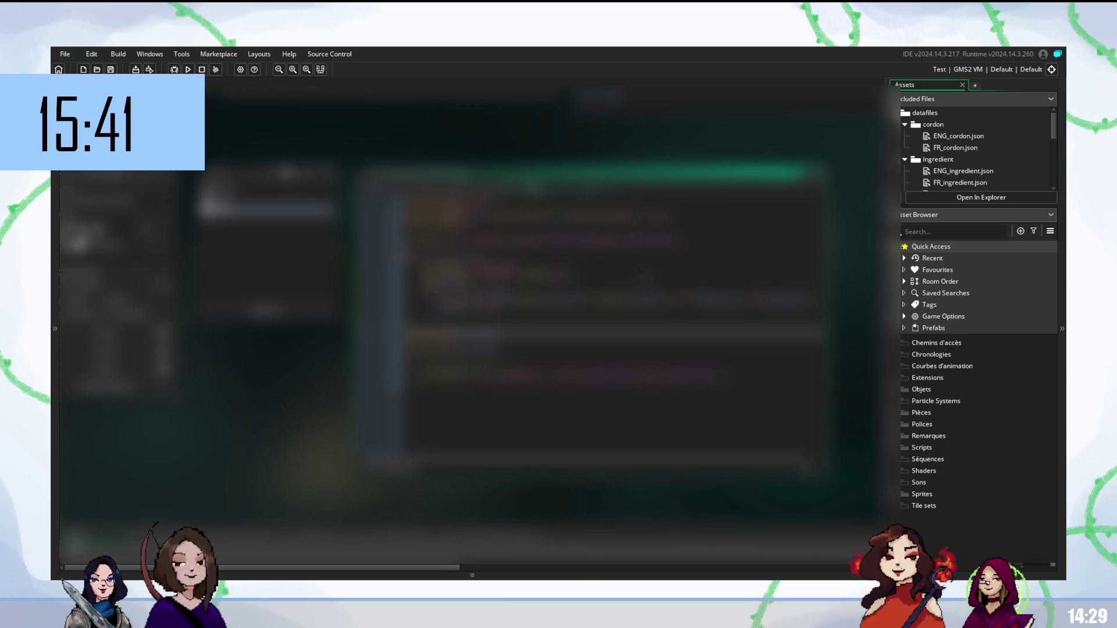
key(BackSpace)
key(BackSpace)
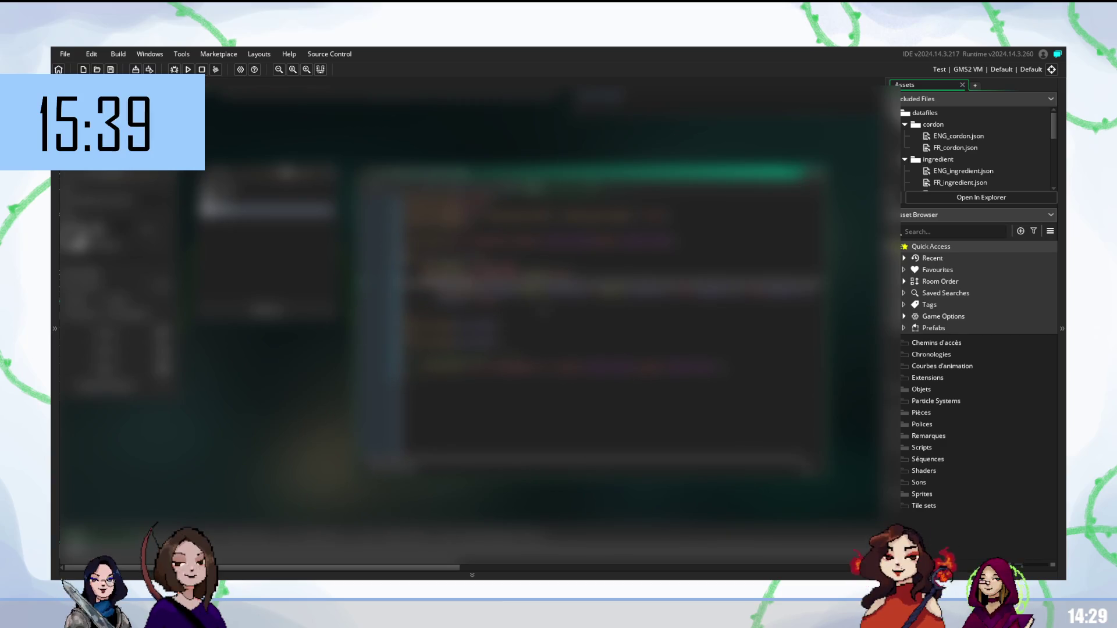
key(BackSpace)
key(BackSpace)
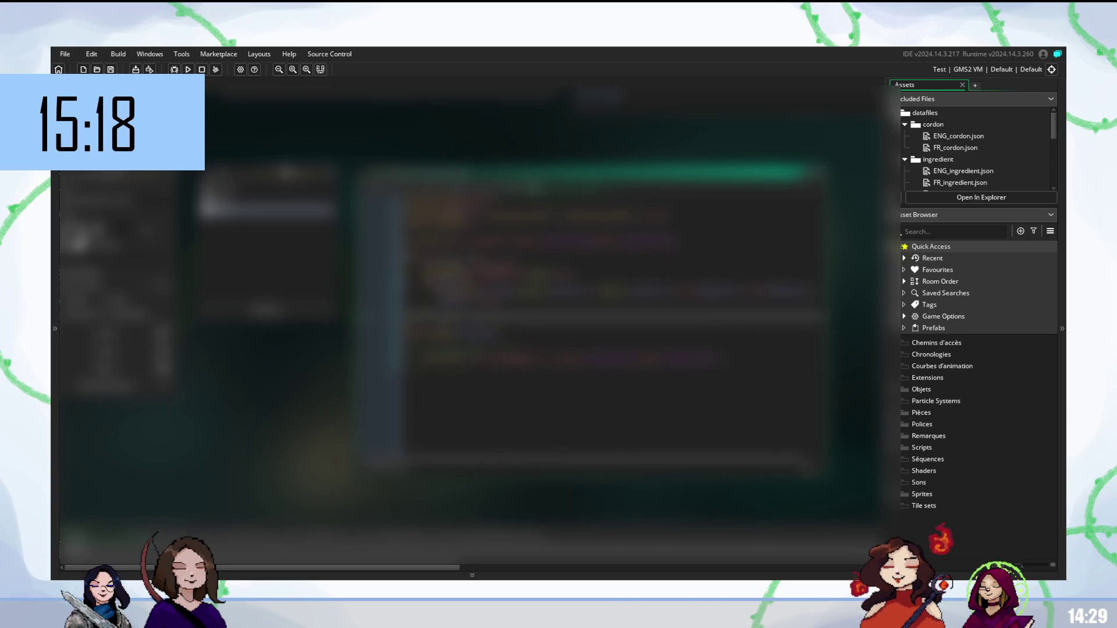
Run the project to test the edited loading code, add a blank line, and run it again
key(F5)
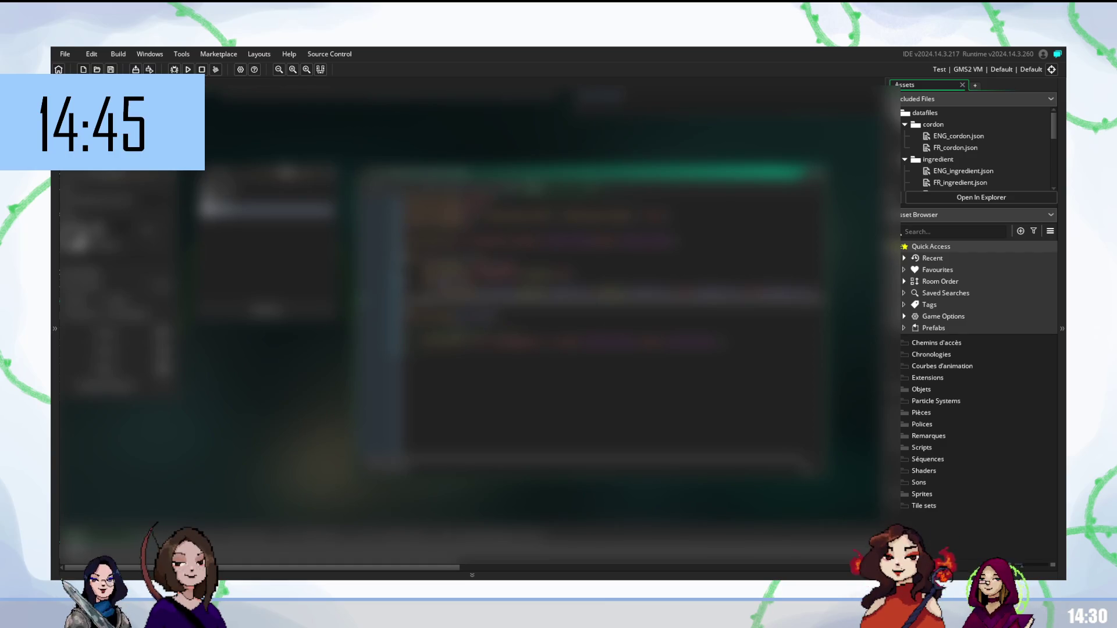
key(Return)
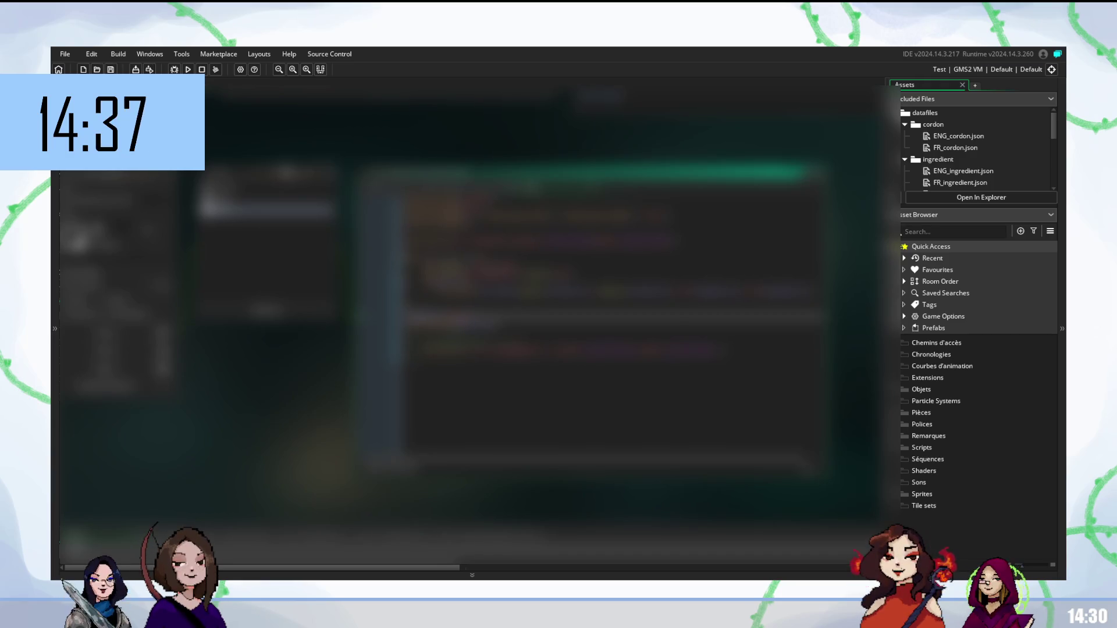
key(F5)
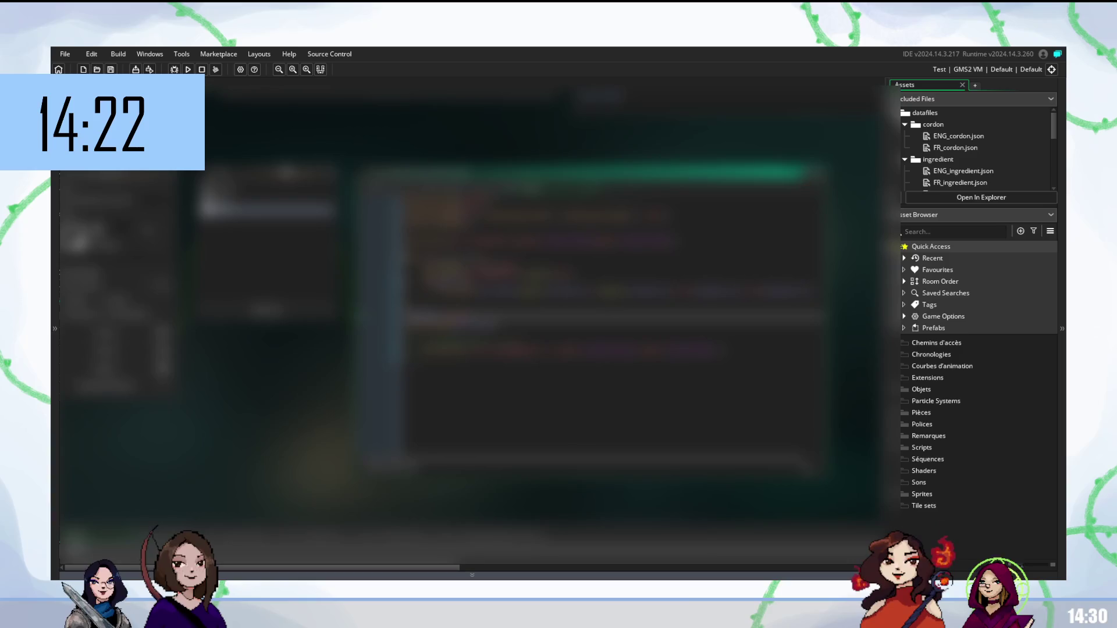
key(Down)
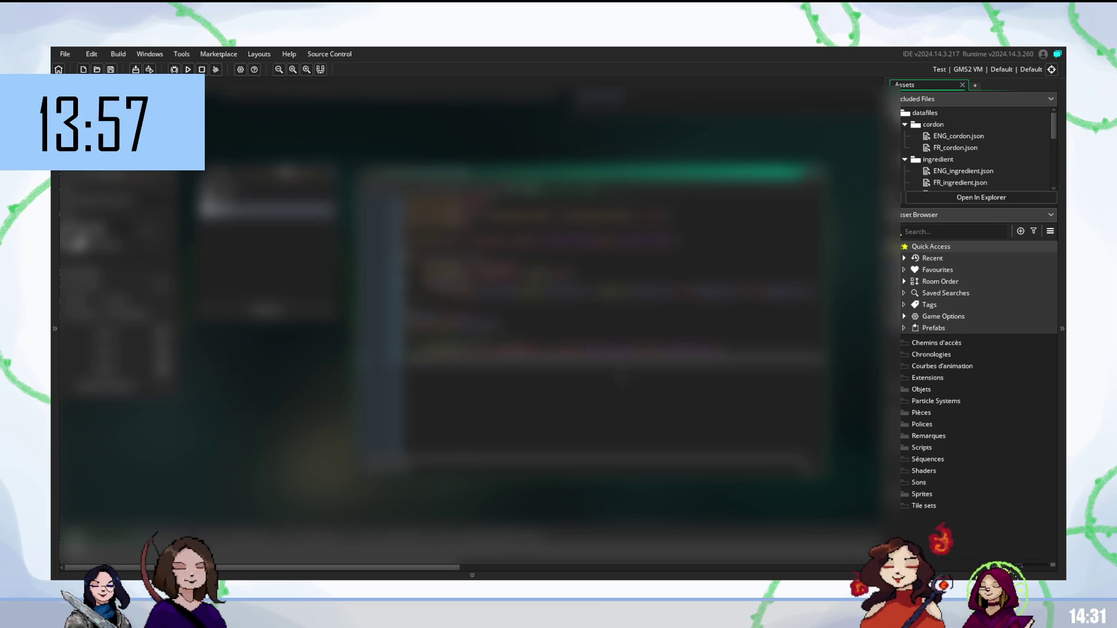
Build and run the game, revisit an earlier line of obj_gameManager code, and run again
key(F5)
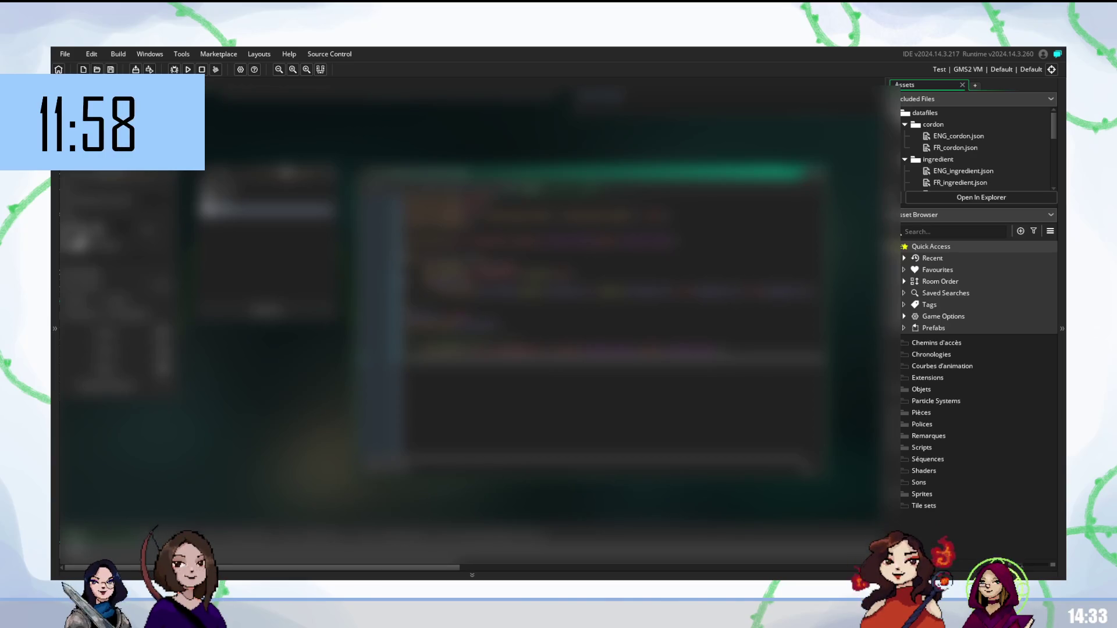
key(Up)
key(Up)
key(Up)
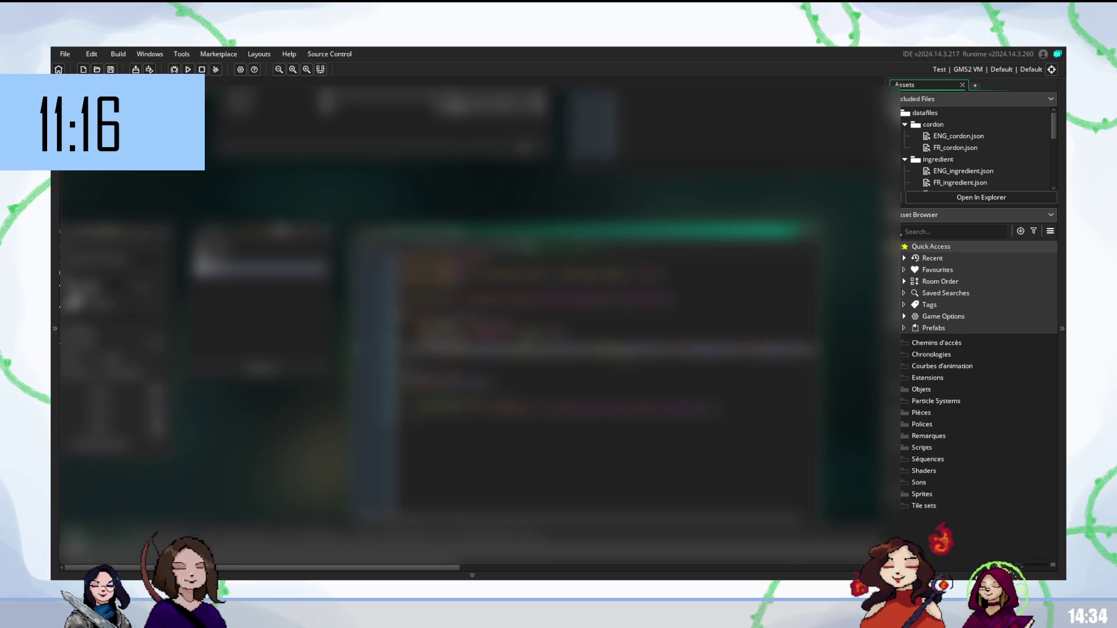
key(F5)
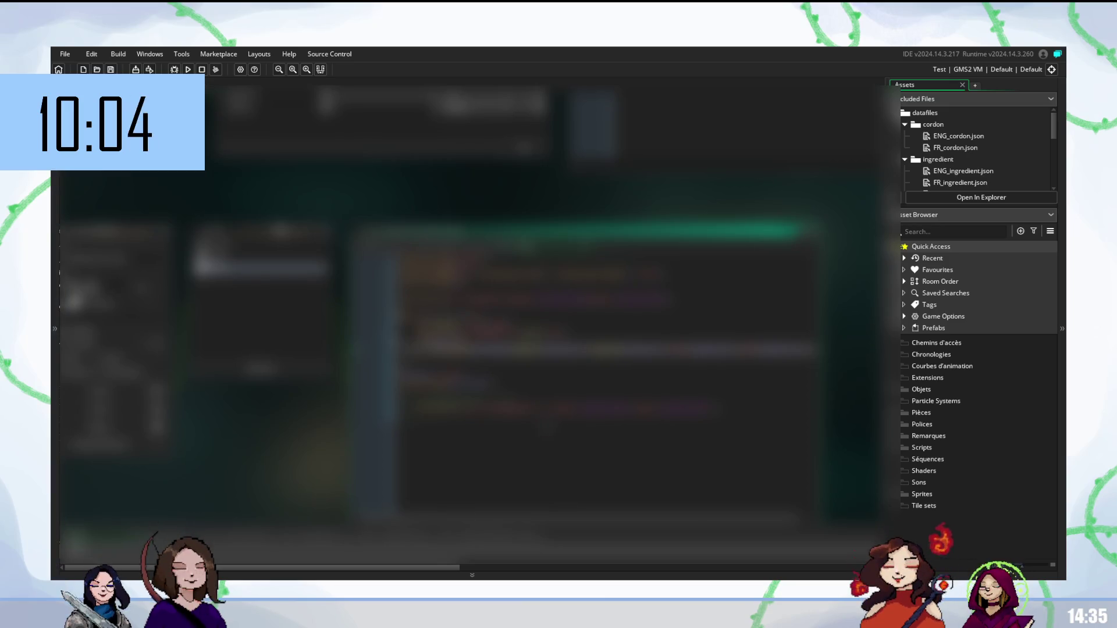
Move down to a later line of the data-loading code after the test run
key(Down)
key(Down)
key(Down)
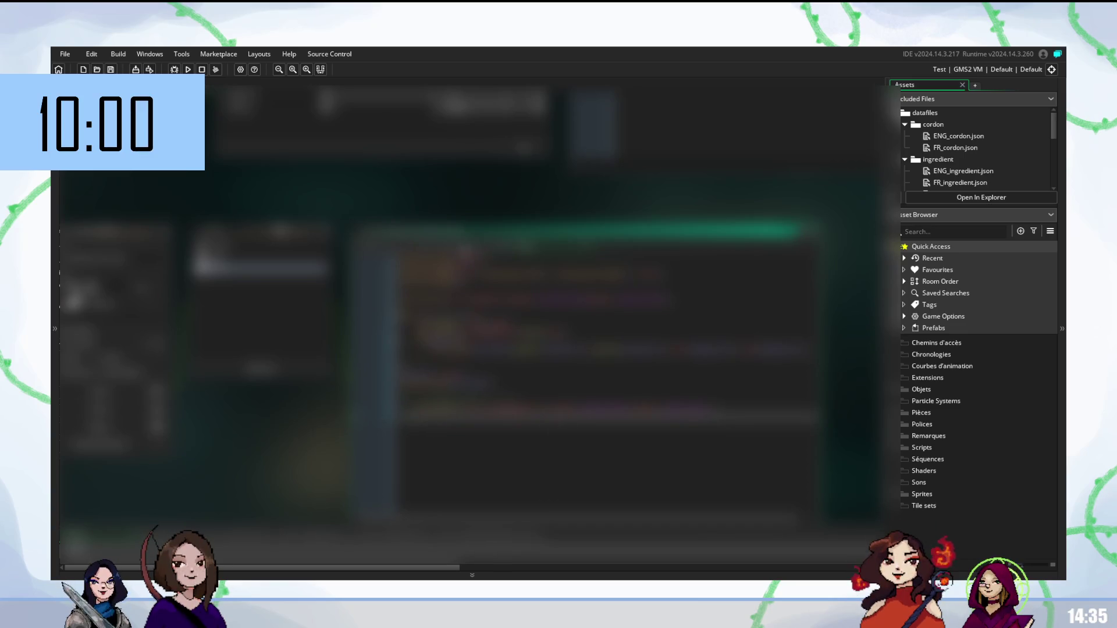
Paste new lines into the JSON loading code, reworking the block
key(ctrl+v)
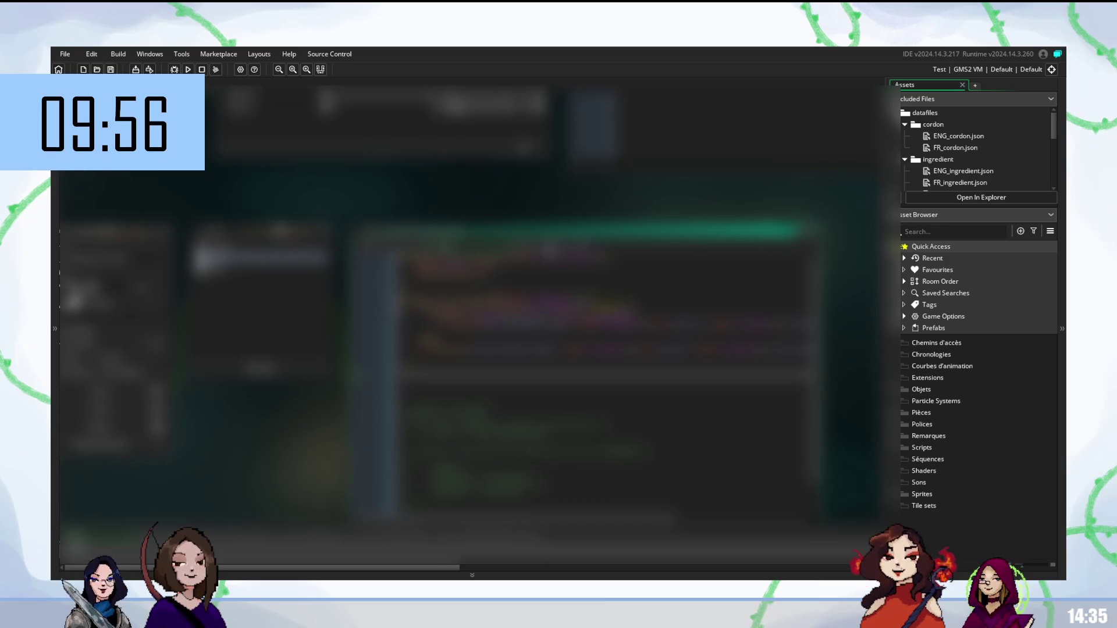
key(ctrl+v)
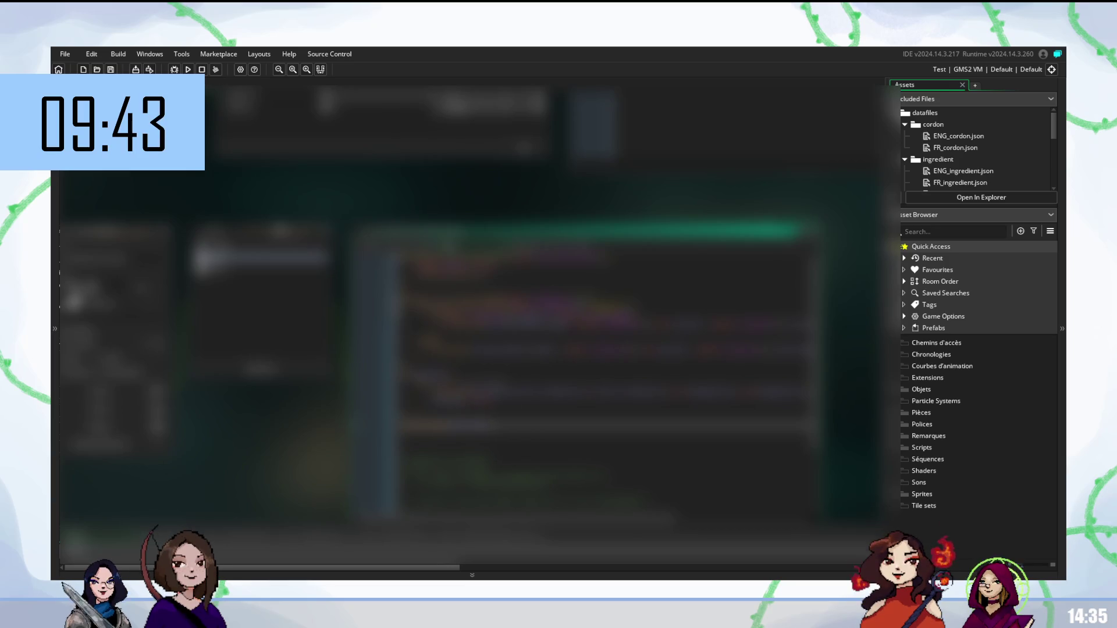
scroll(605, 382, down, 1)
scroll(606, 382, down, 1)
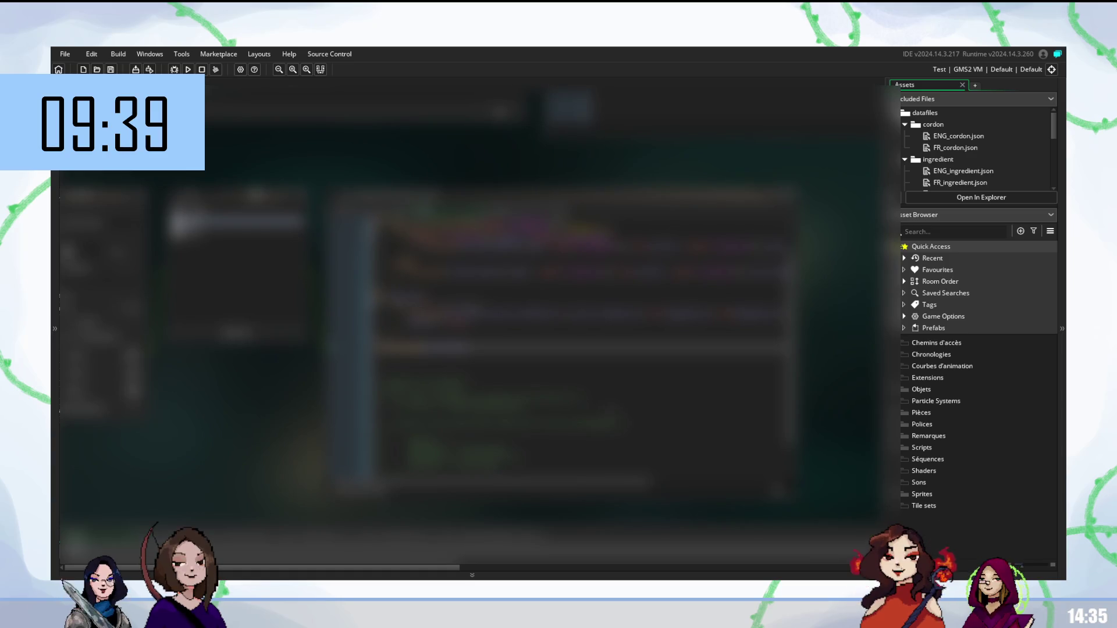
scroll(606, 382, up, 1)
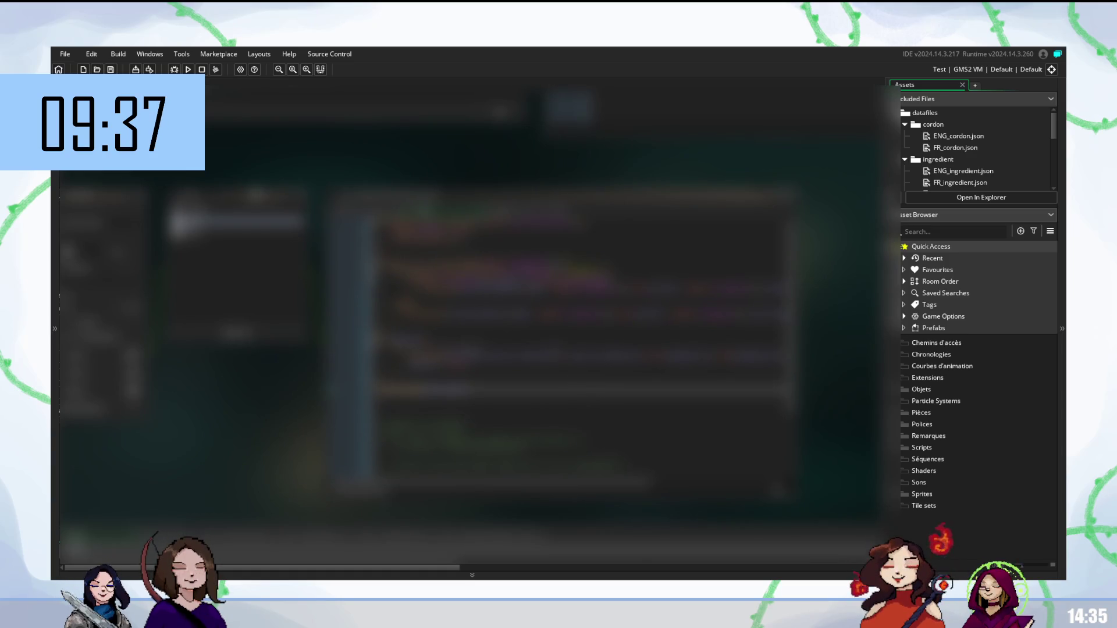
scroll(606, 382, up, 1)
scroll(606, 382, up, 1)
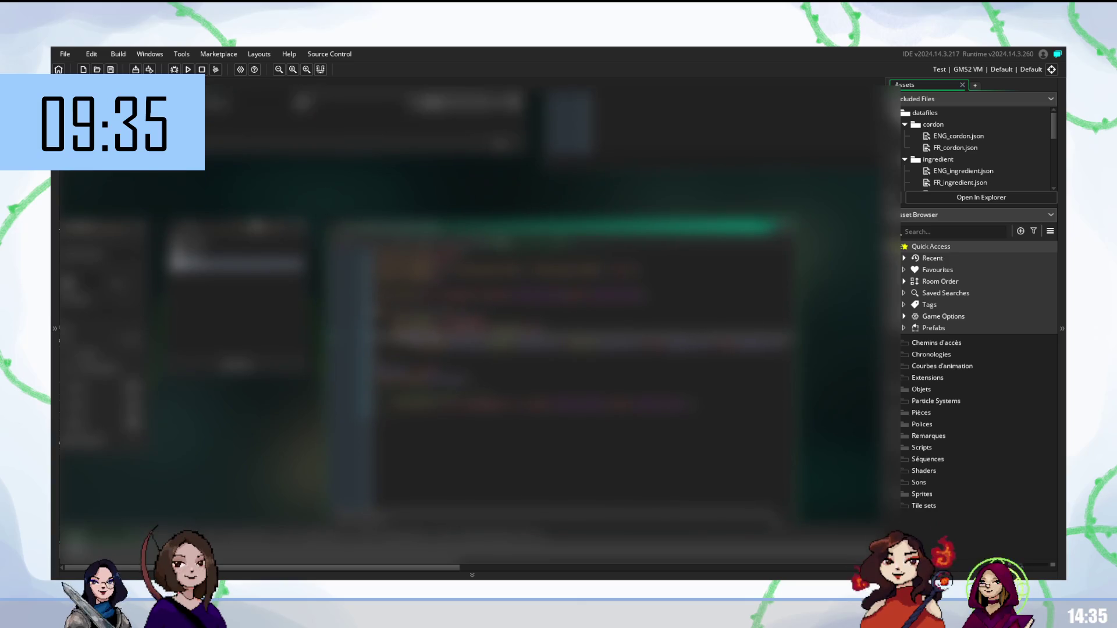
scroll(584, 350, down, 1)
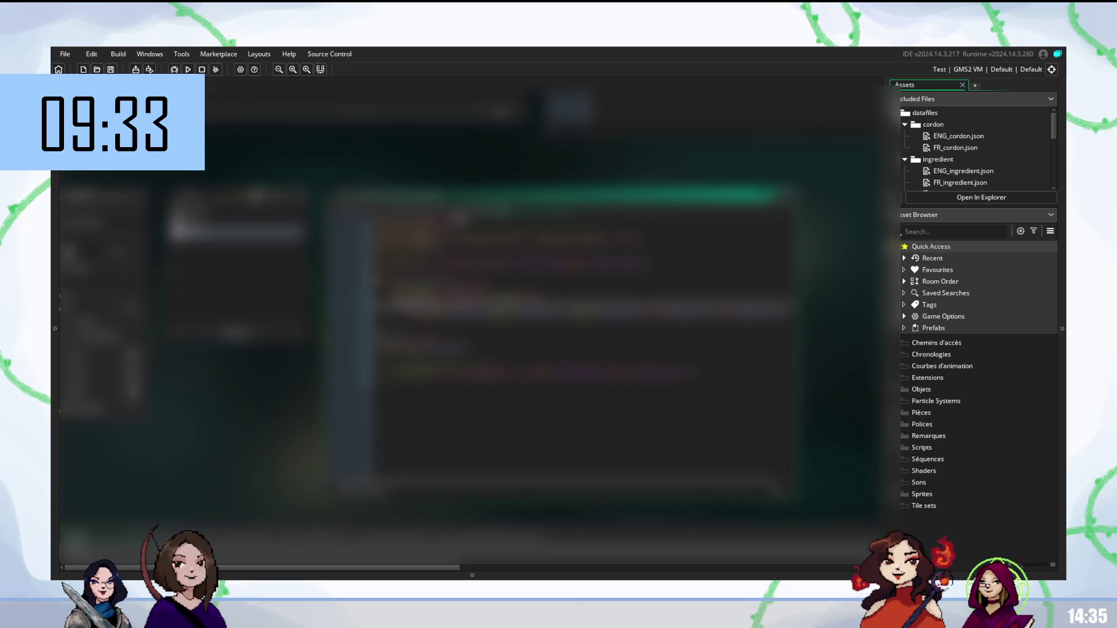
scroll(583, 350, up, 1)
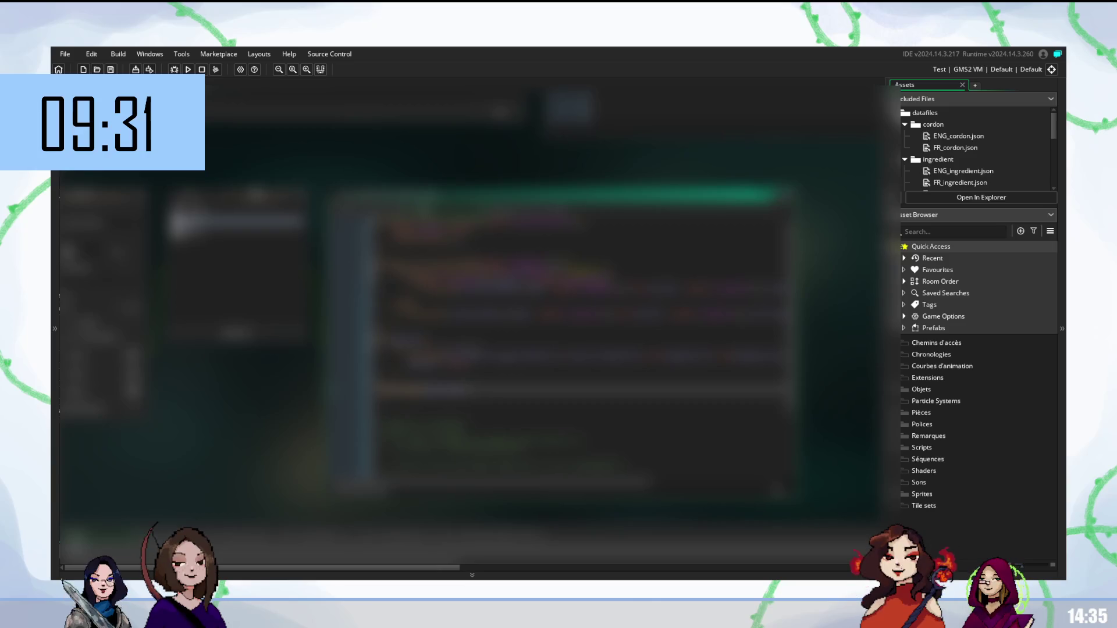
scroll(583, 349, down, 1)
scroll(583, 349, up, 1)
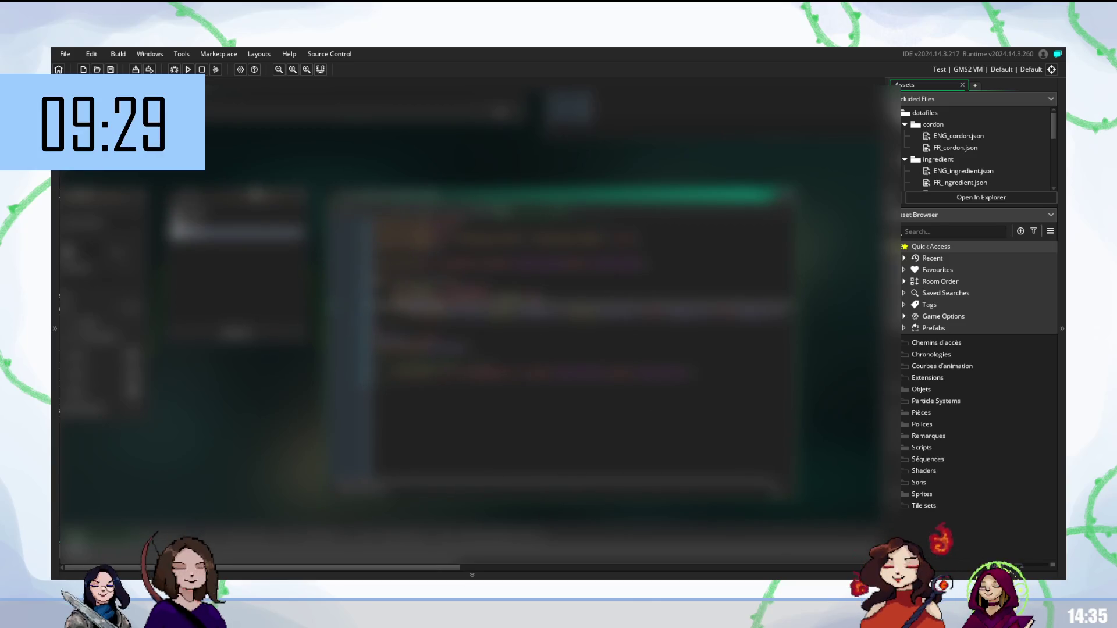
scroll(429, 308, up, 1)
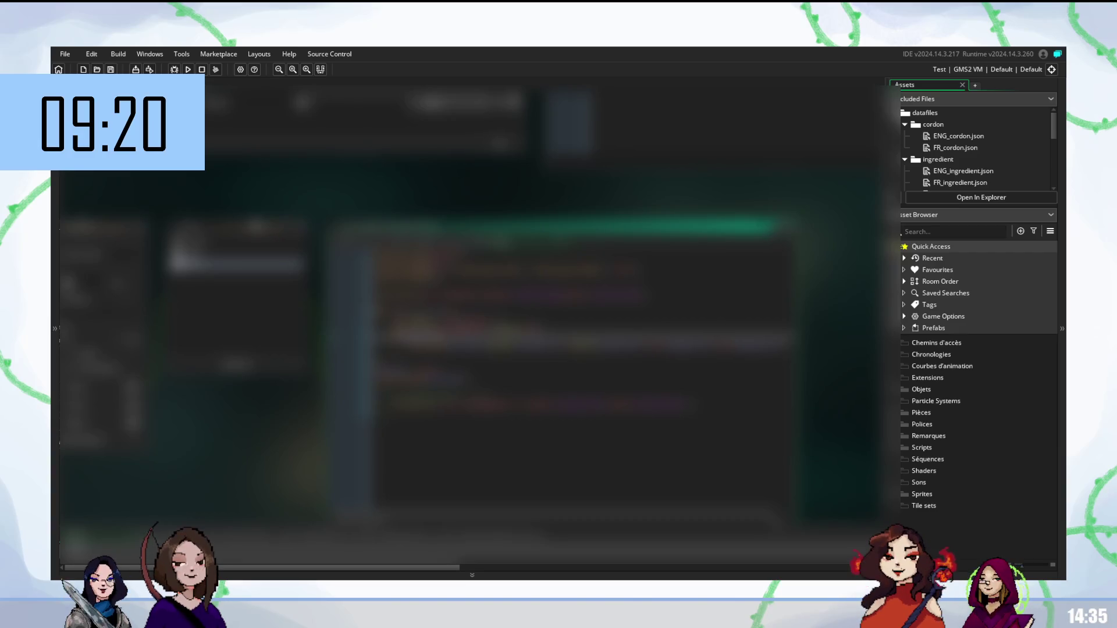
Adjust a line, then paste new file-loading lines a few lines further down
key(Up)
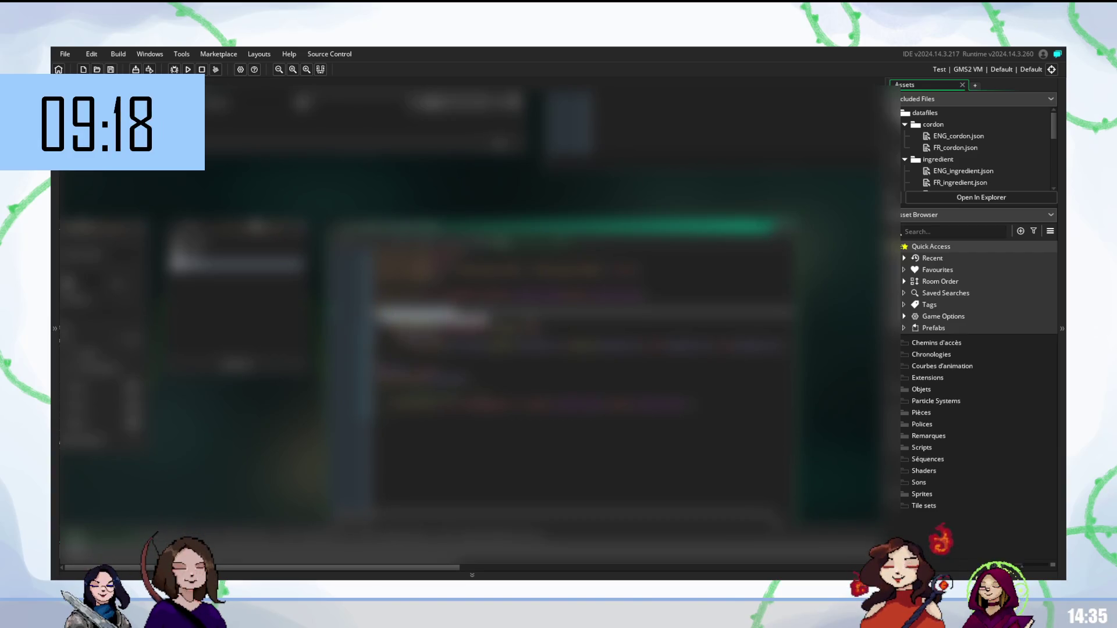
key(Escape)
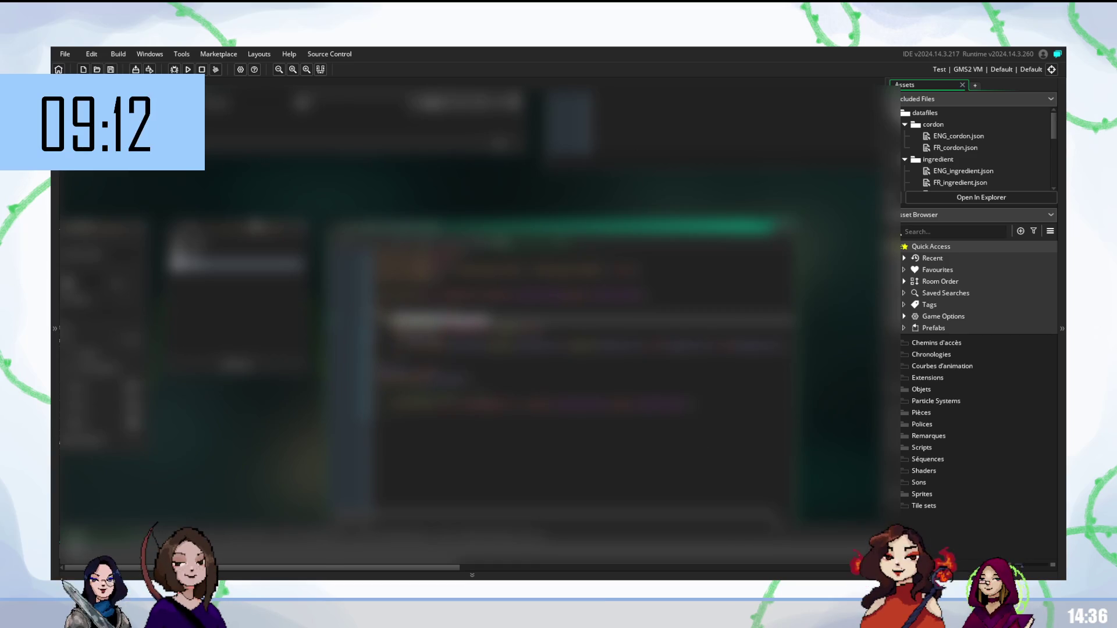
key(Down)
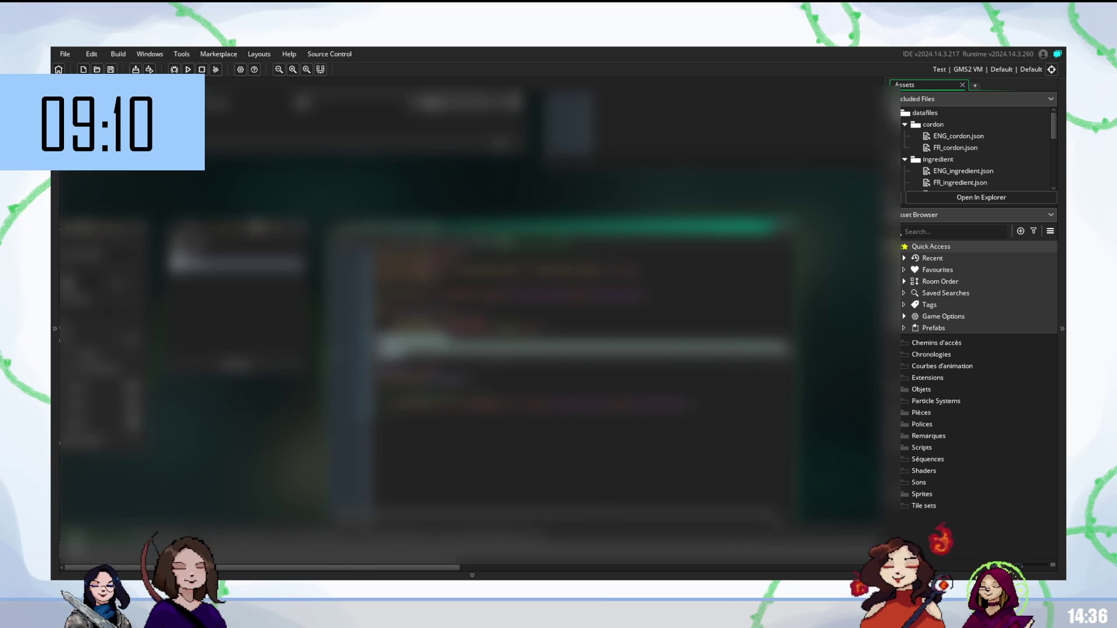
key(Down)
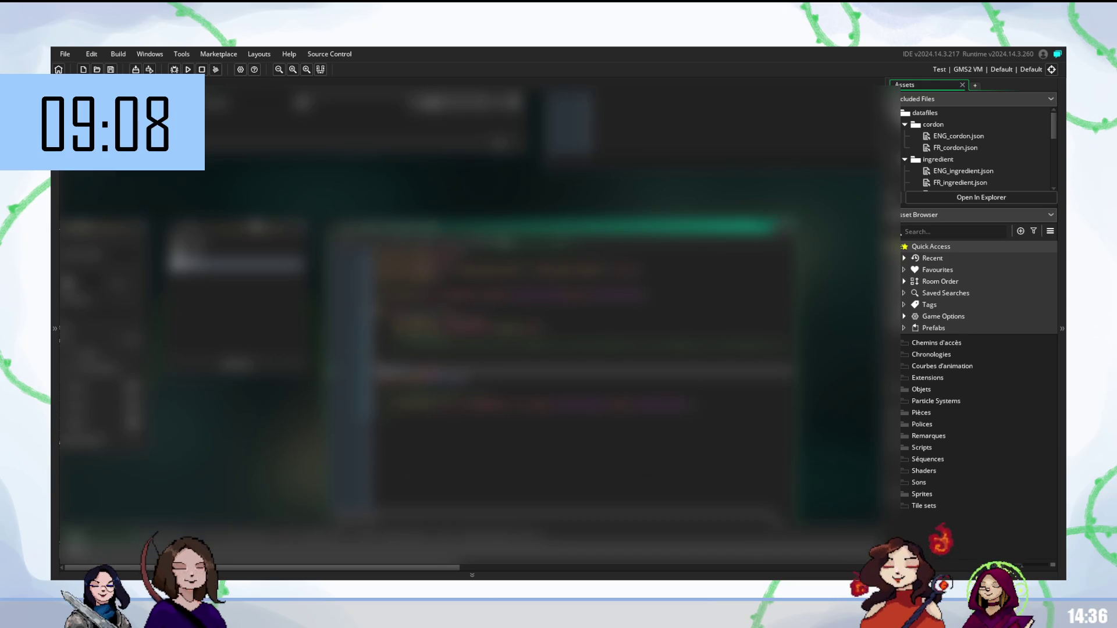
key(Down)
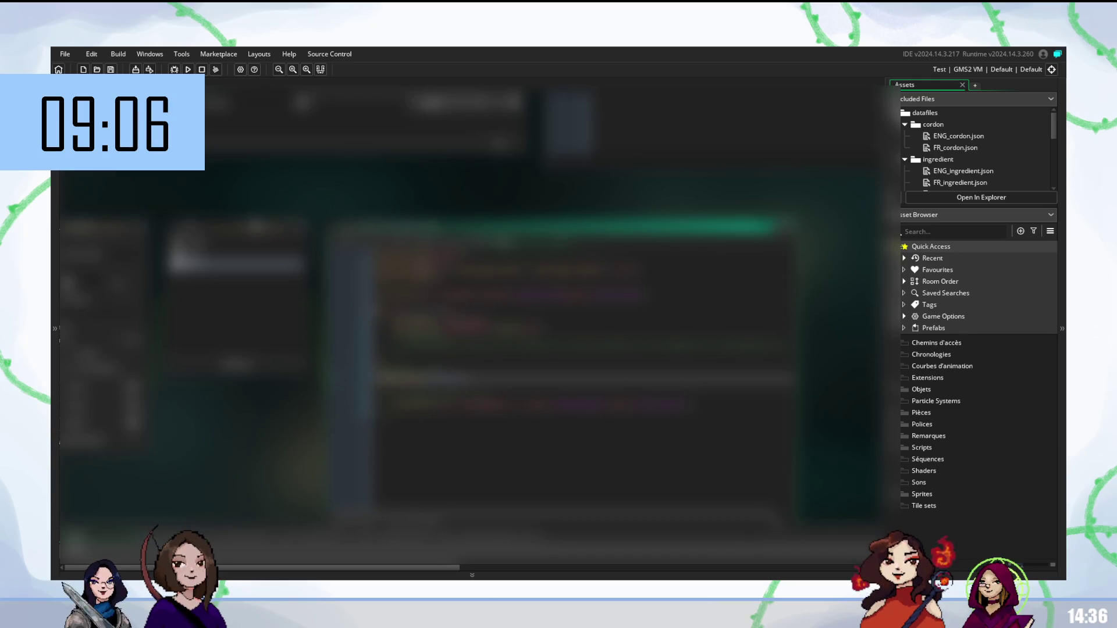
key(ctrl+v)
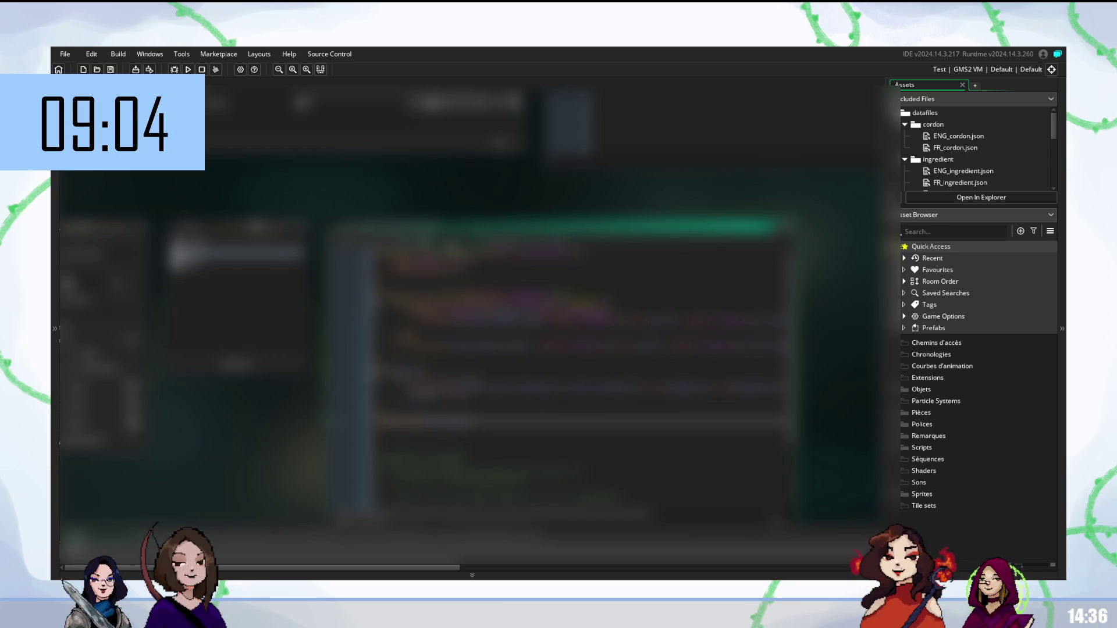
key(Up)
key(Up)
key(Up)
key(Down)
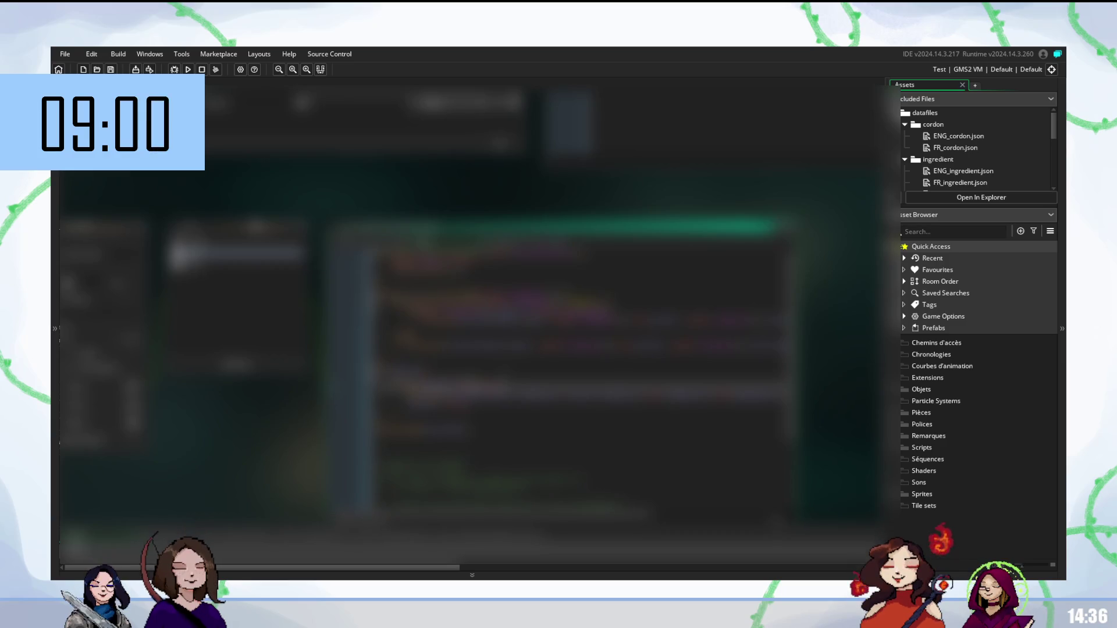
key(Down)
key(Down)
scroll(584, 367, down, 1)
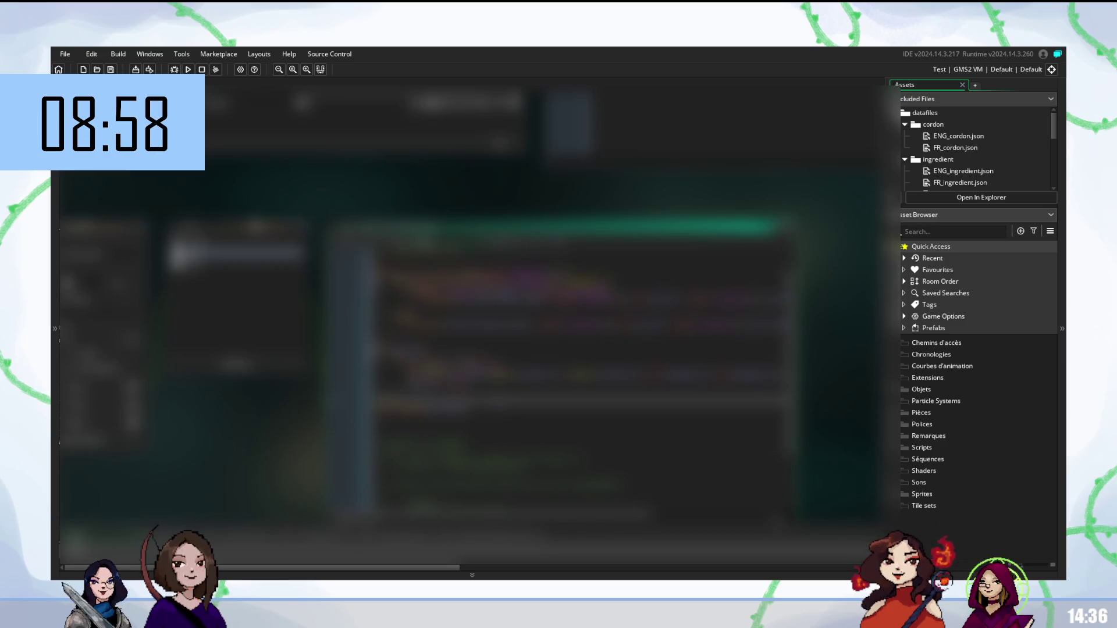
Select and edit a word on an earlier line, add a line below it, and run the game
key(Up)
key(shift+ctrl+Right)
key(shift+ctrl+Right)
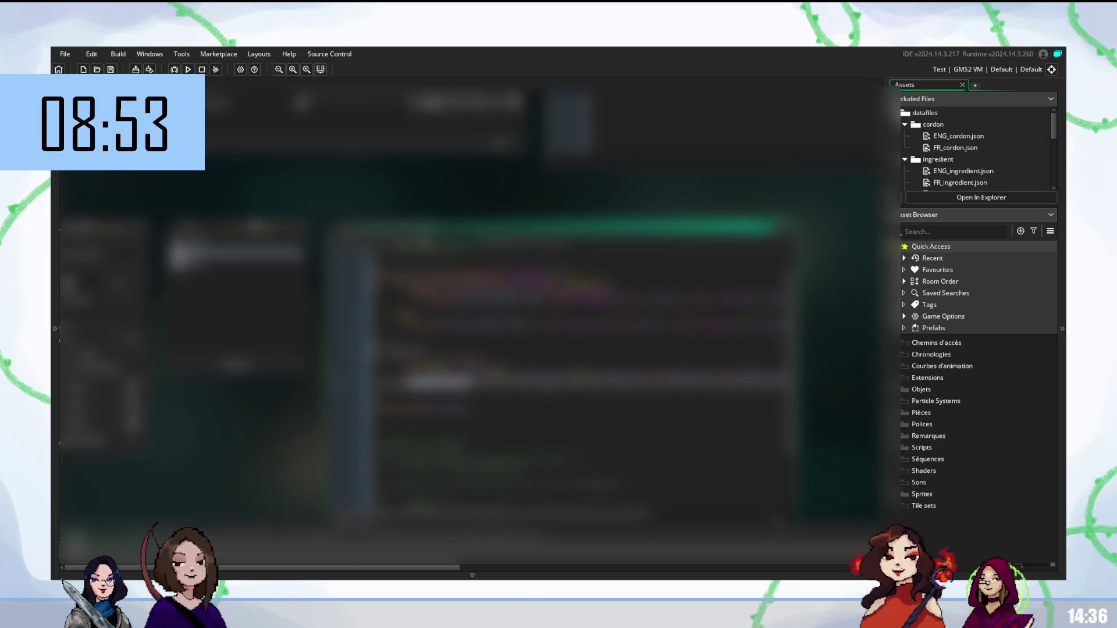
key(End)
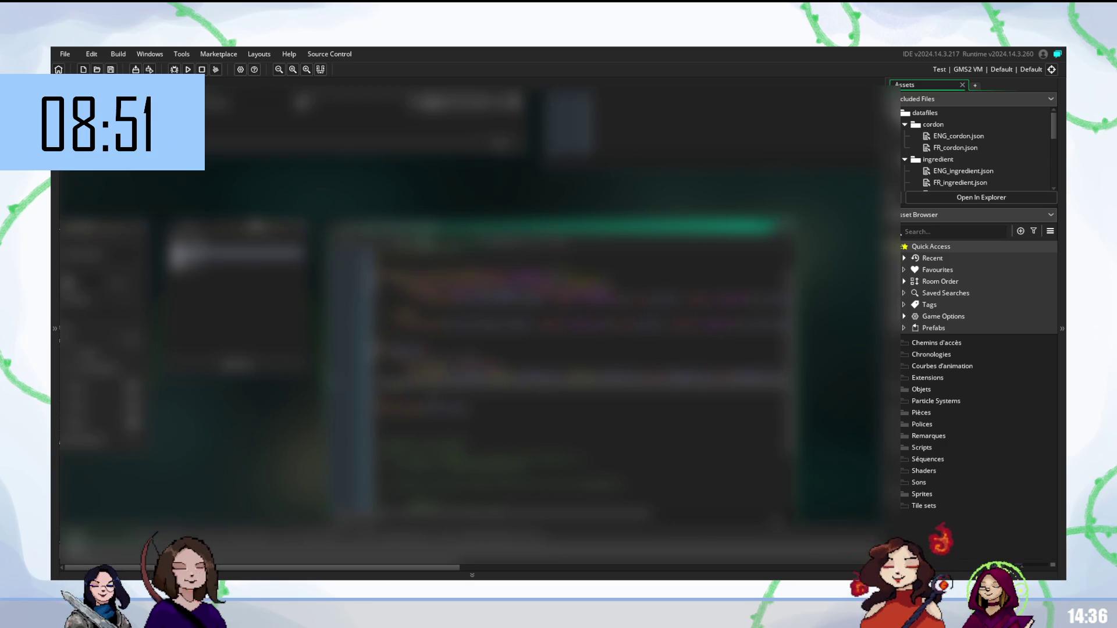
key(Return)
key(Return)
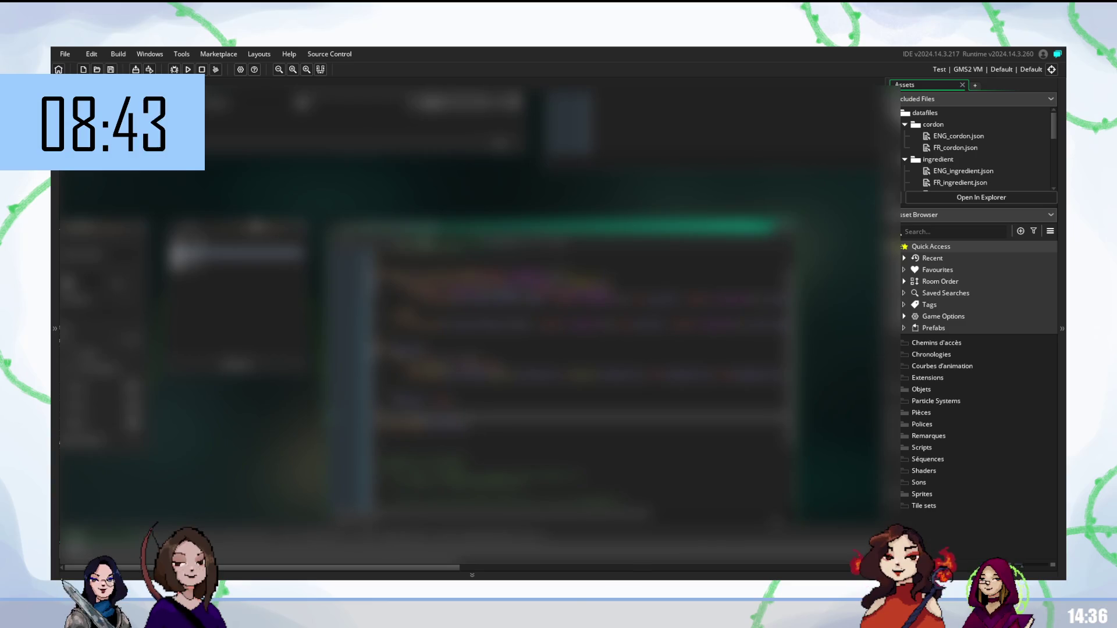
key(F5)
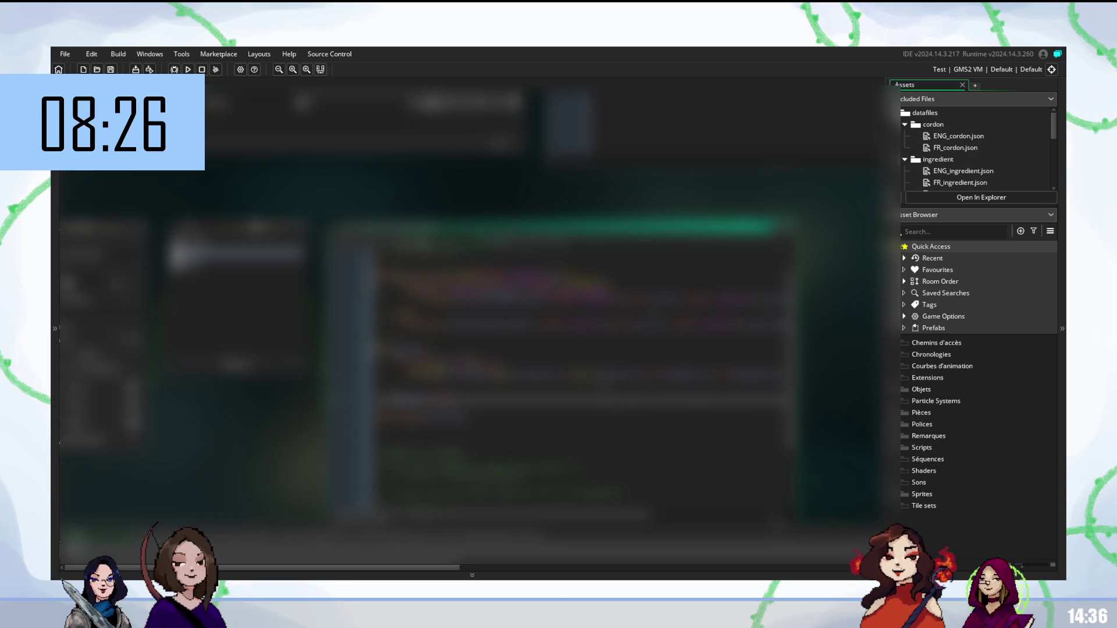
Run the game with F5 to test the updated data-loading code
key(Up)
key(Up)
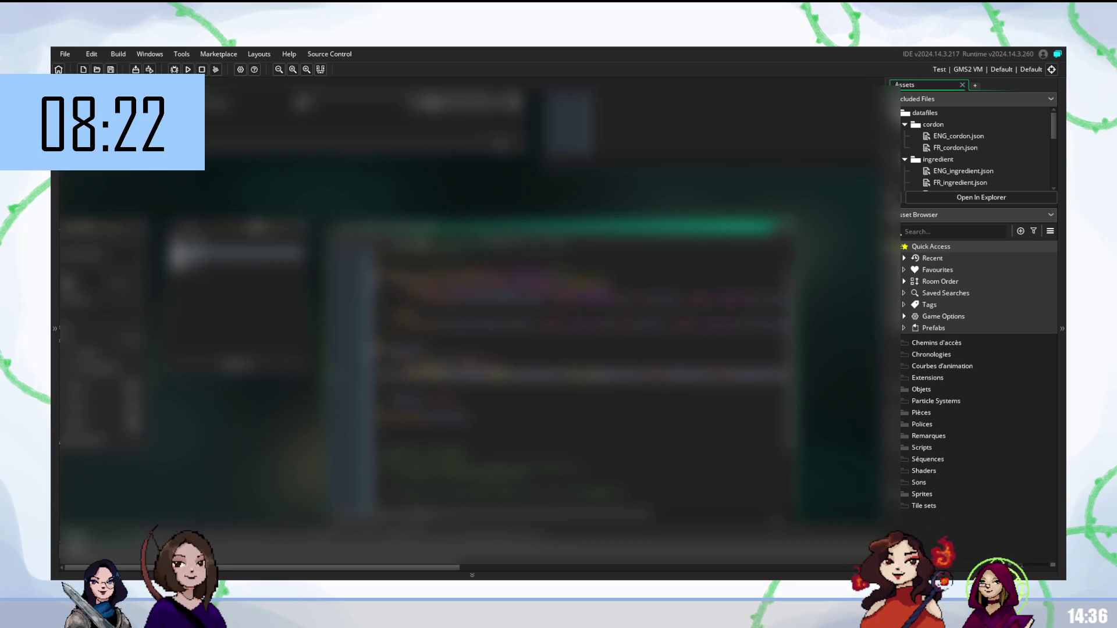
key(F5)
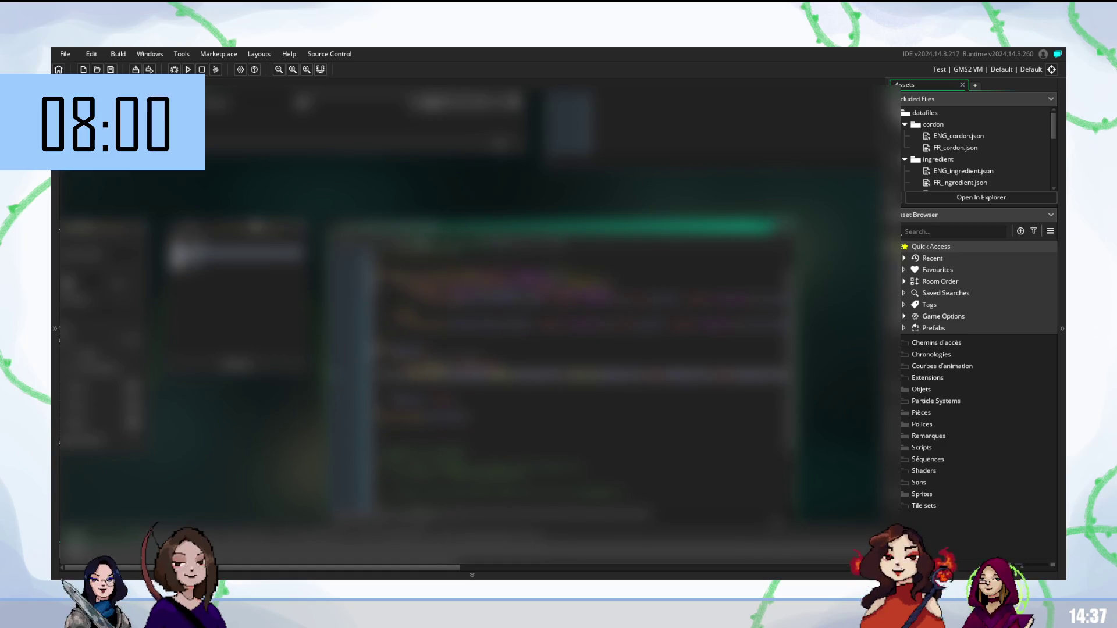
scroll(559, 332, down, 2)
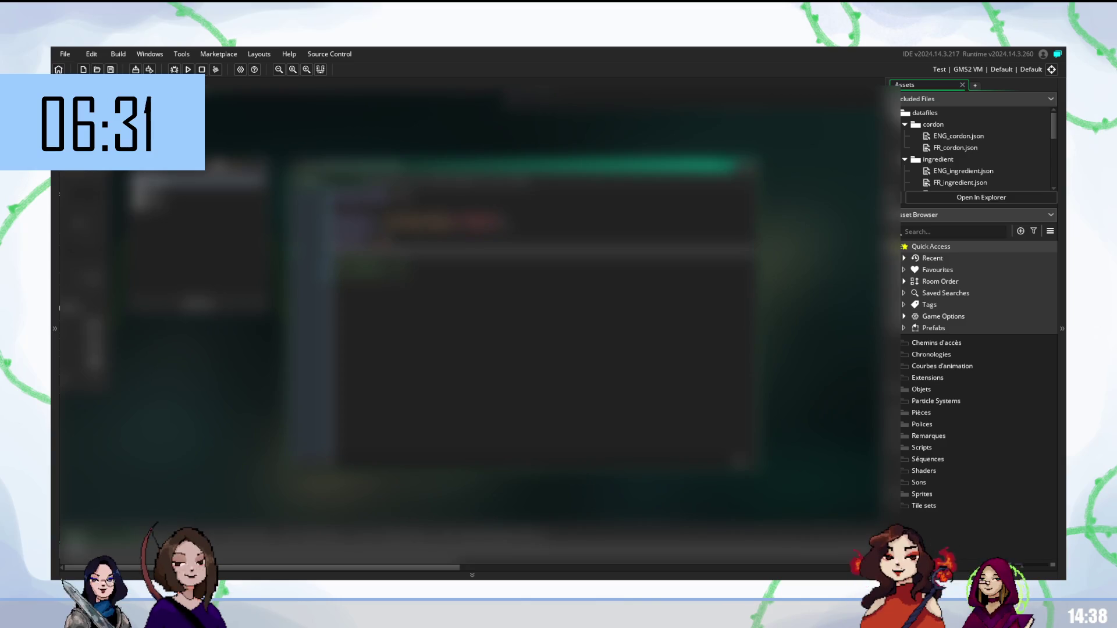
Paste a longer block of game-manager code, then undo the change
key(ctrl+v)
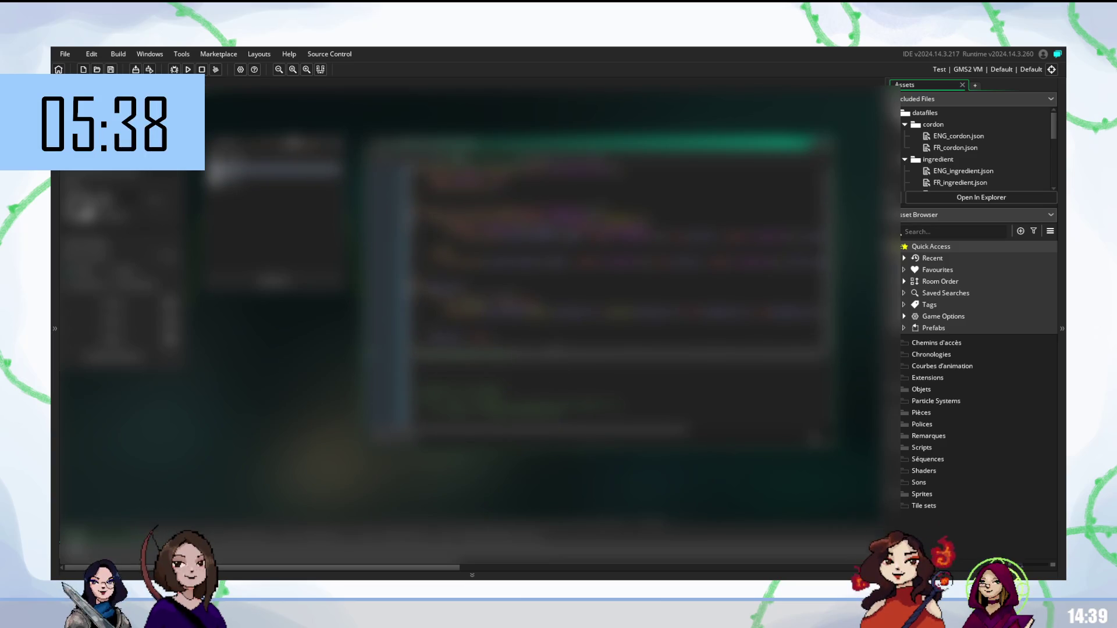
key(ctrl+z)
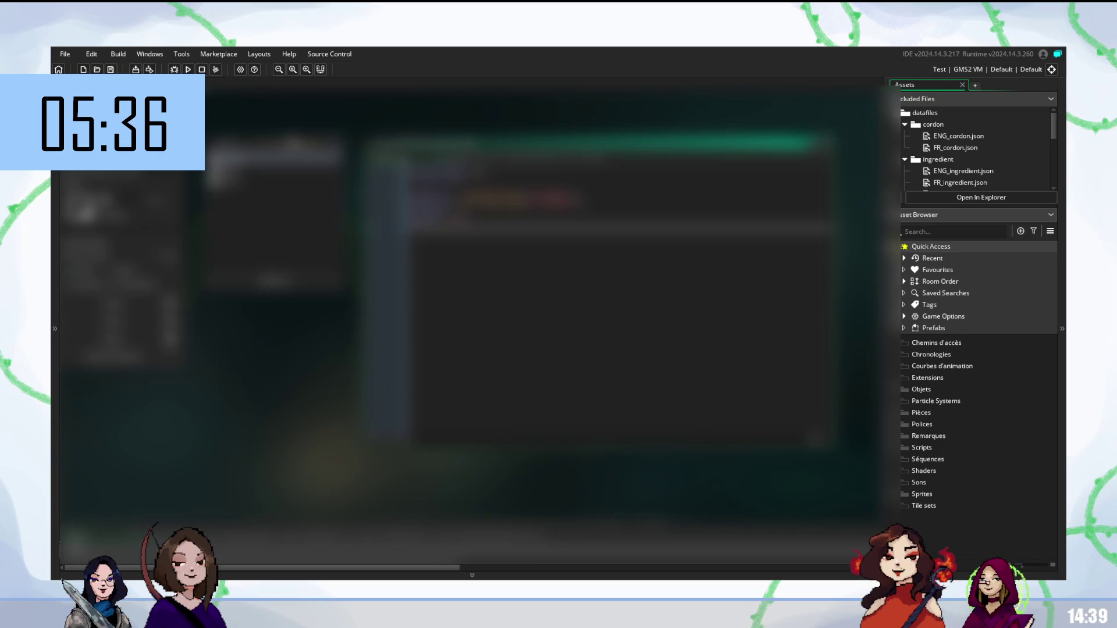
key(ctrl+v)
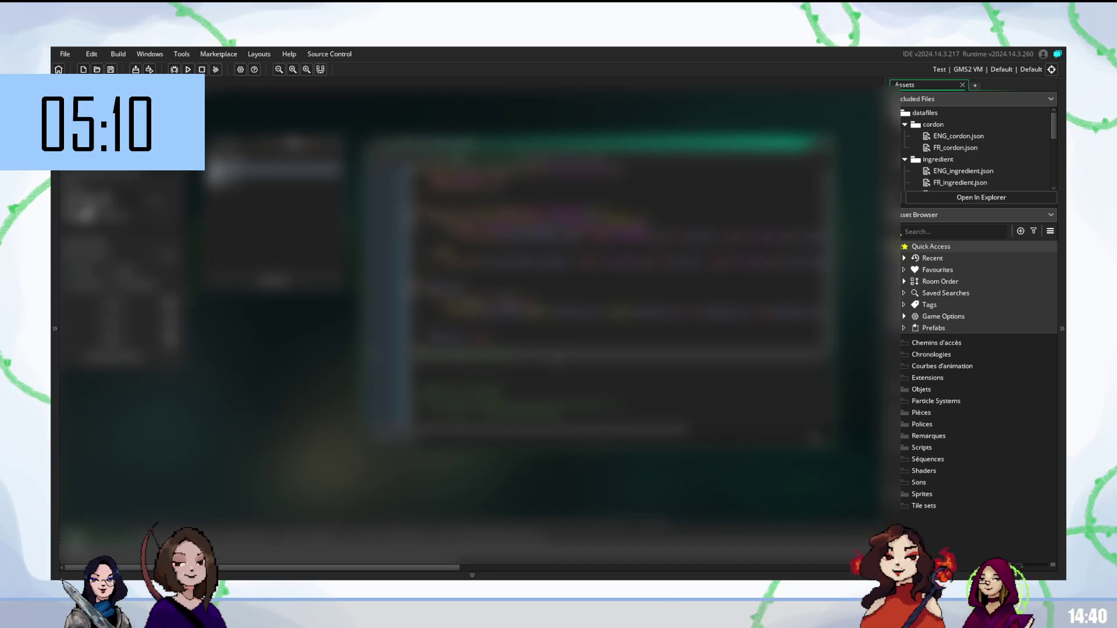
scroll(1025, 140, down, 3)
scroll(996, 166, down, 3)
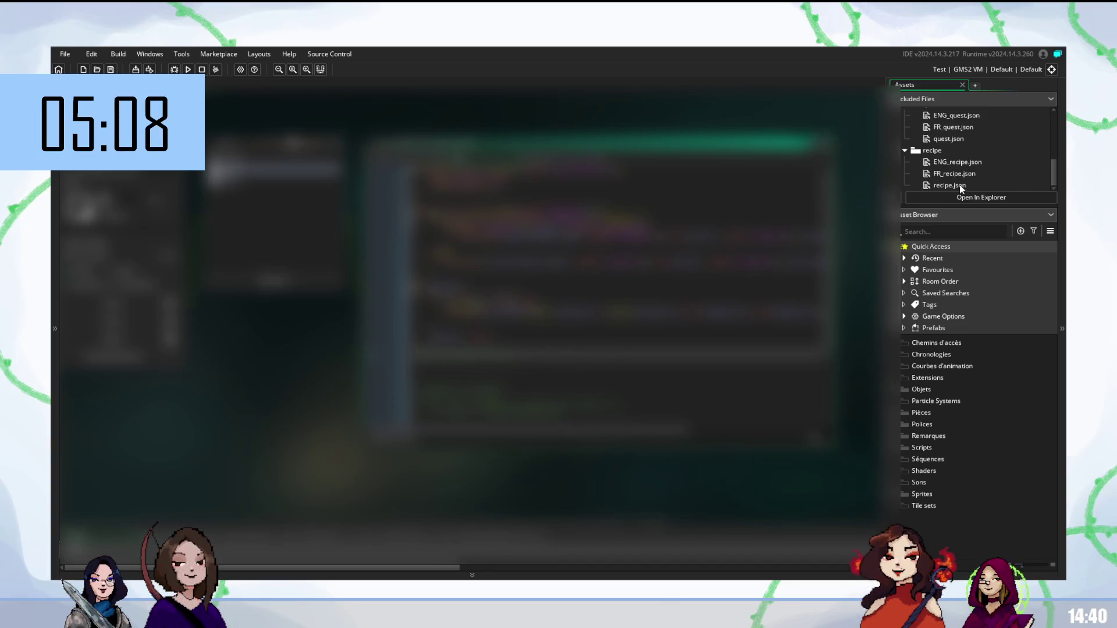
scroll(960, 187, up, 1)
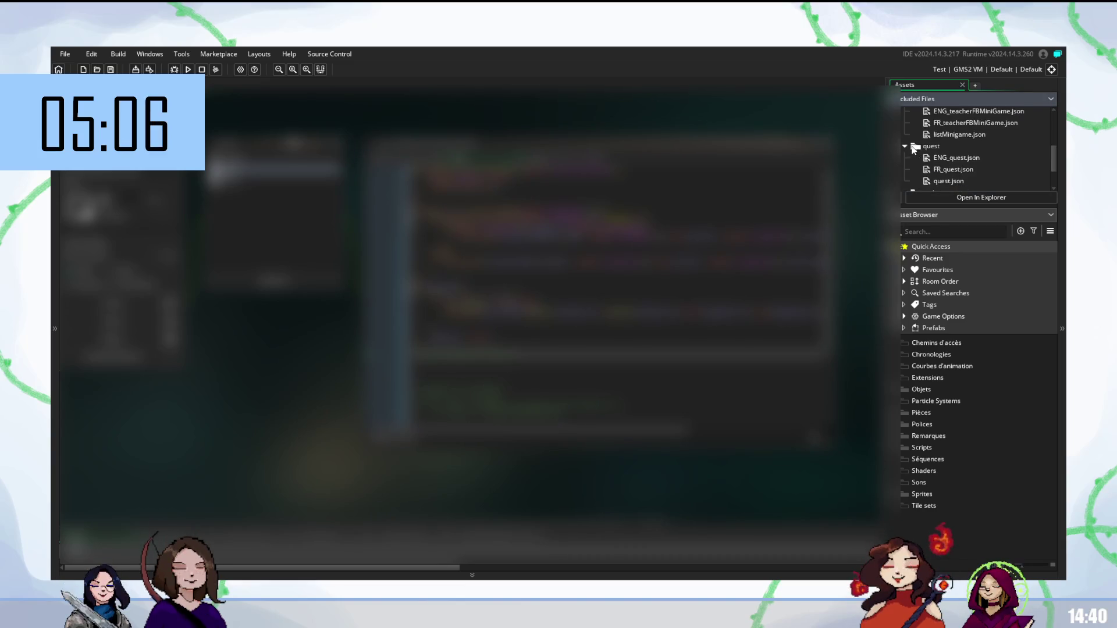
scroll(912, 152, up, 2)
Collapse the ingredient, miniGame and cordon folders and expand the recipe folder
click(905, 162)
click(906, 122)
click(905, 125)
double_click(961, 159)
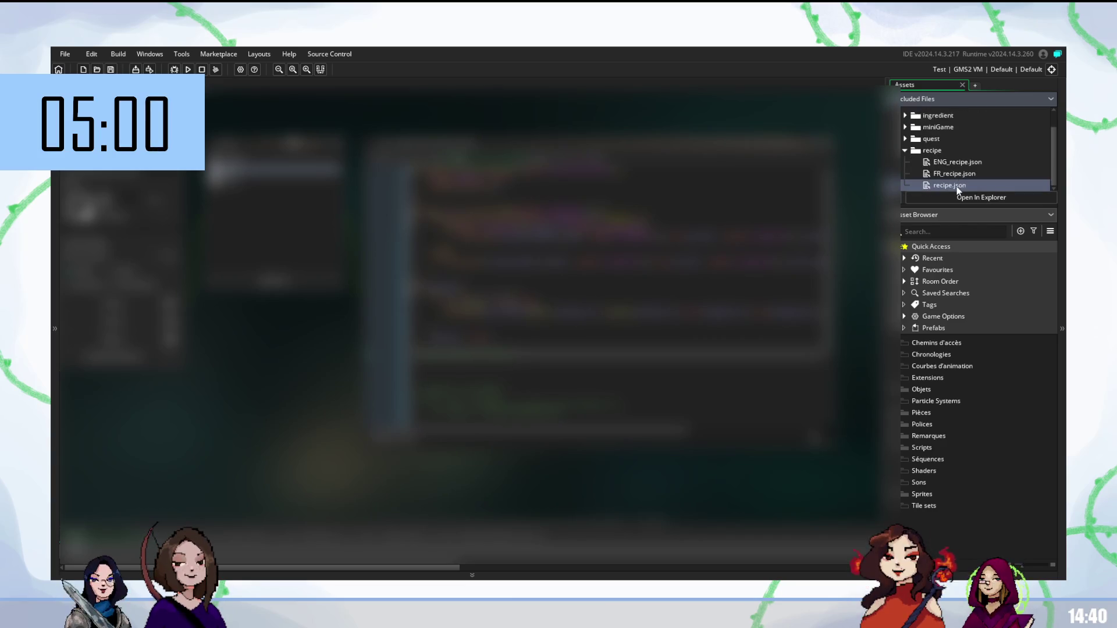
Open recipe.json in an external editor from its context menu
right_click(956, 186)
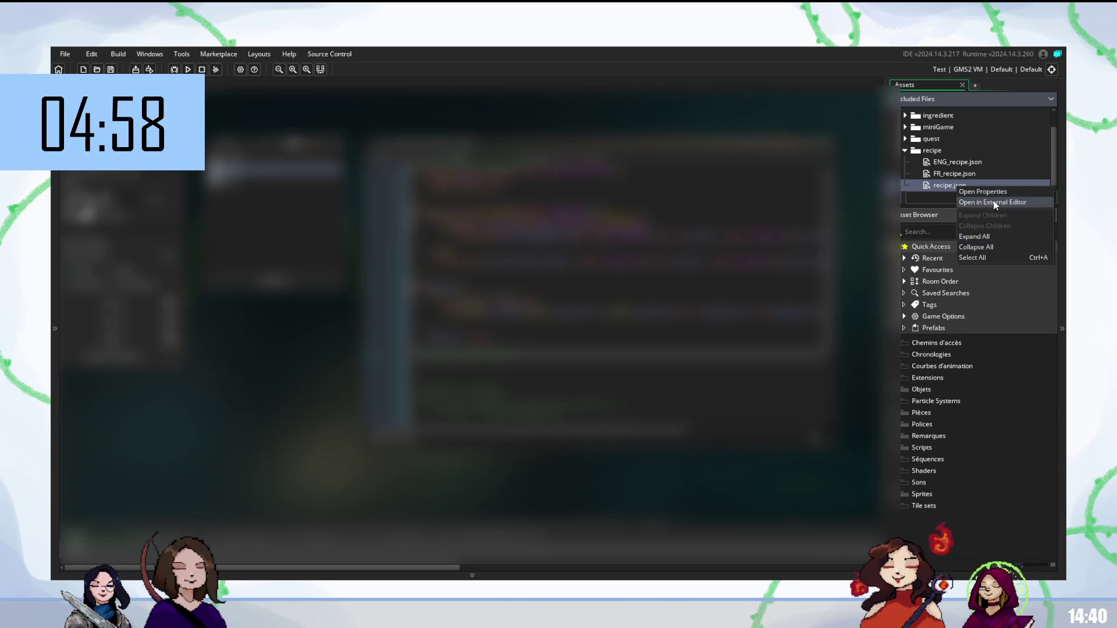
click(994, 204)
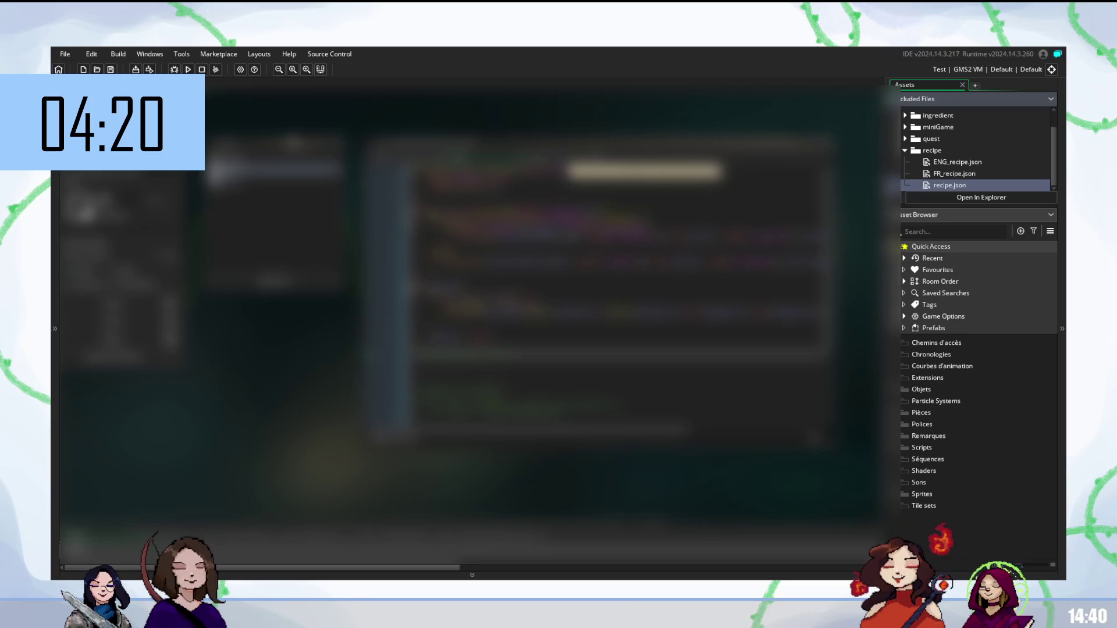
scroll(976, 148, up, 2)
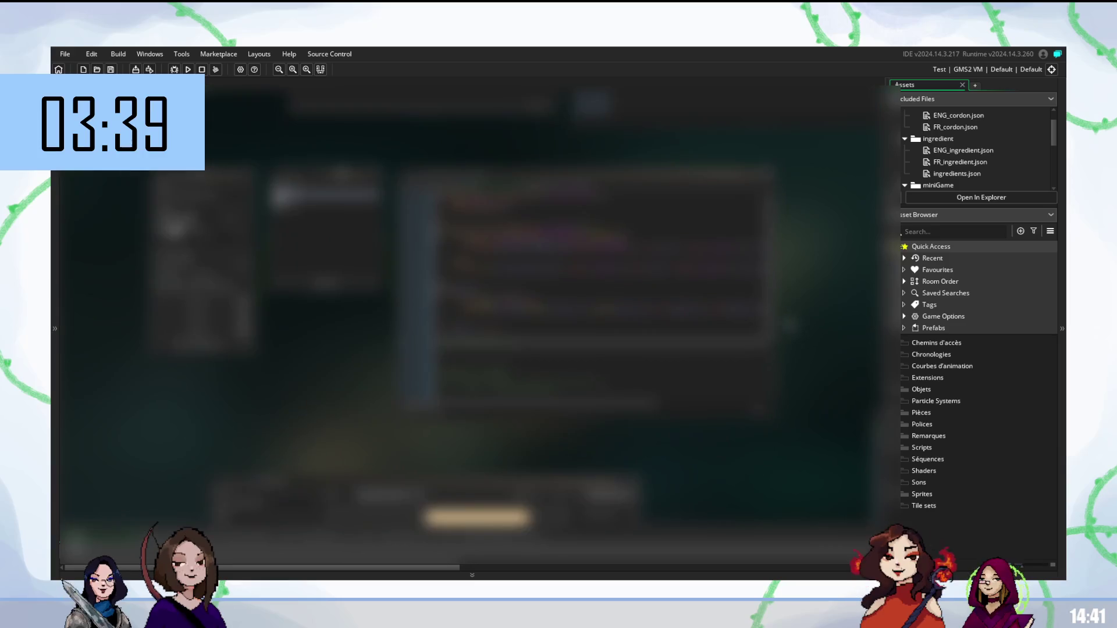
Expand the Objets asset group to reveal the Manager objects
double_click(915, 388)
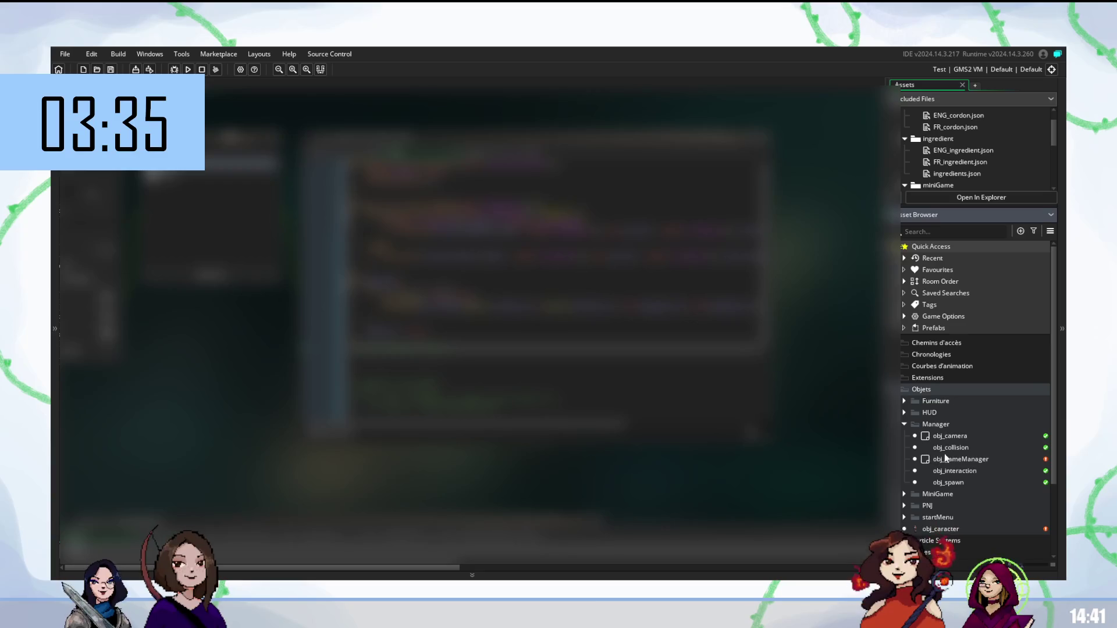
Open obj_gameManager from the Manager group for code editing
double_click(948, 458)
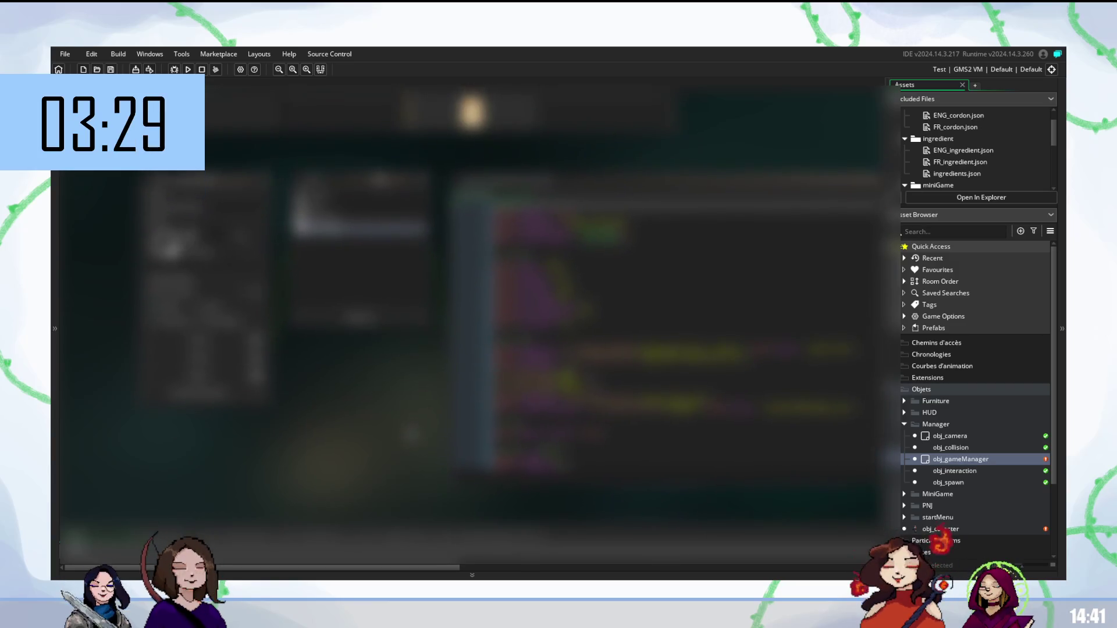
scroll(687, 333, down, 2)
scroll(686, 333, up, 1)
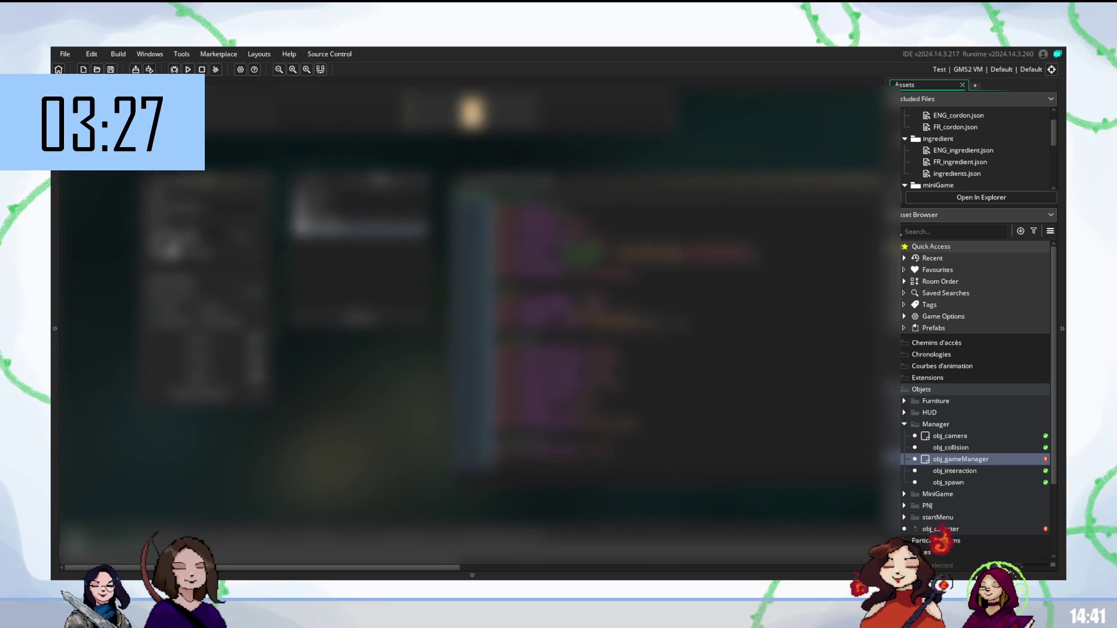
scroll(687, 333, up, 1)
scroll(687, 334, up, 1)
scroll(687, 333, up, 1)
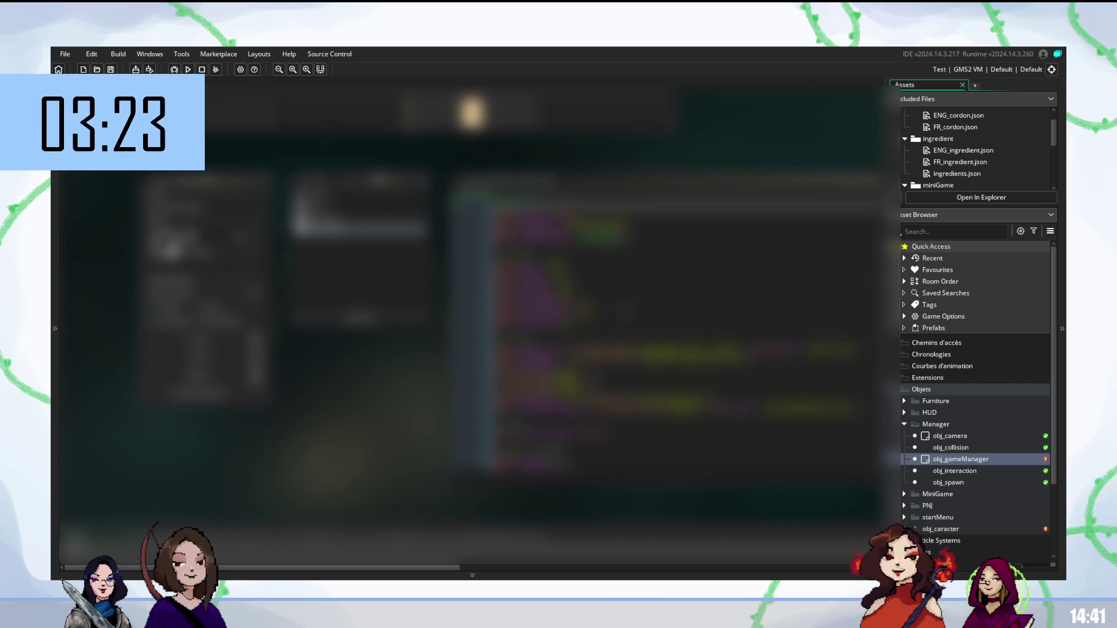
scroll(687, 334, down, 2)
scroll(686, 334, down, 3)
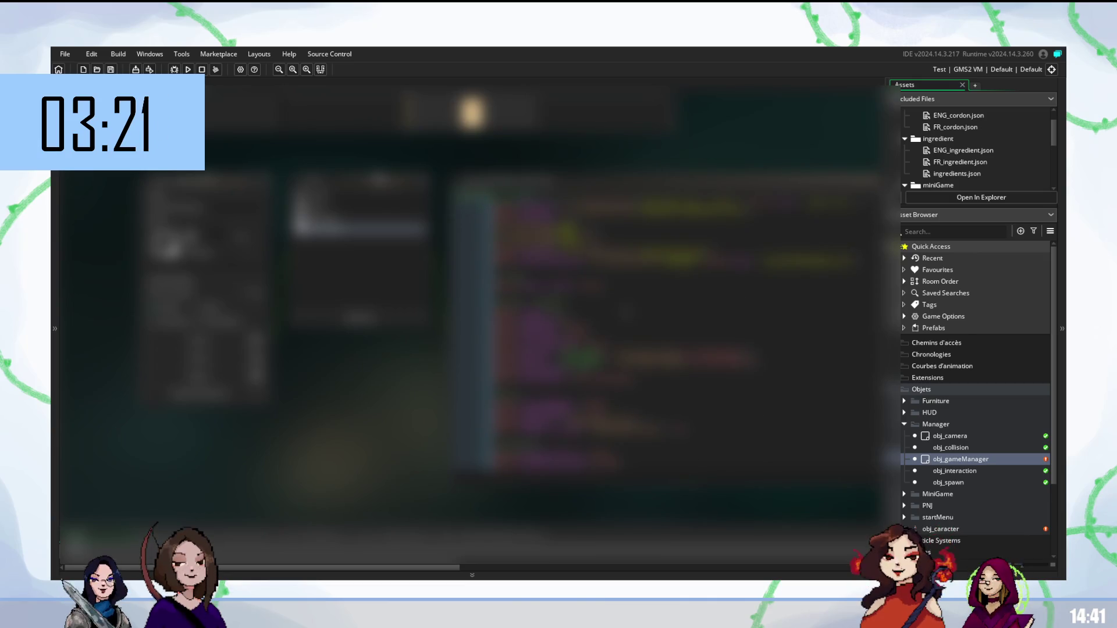
scroll(686, 334, down, 1)
scroll(687, 334, down, 1)
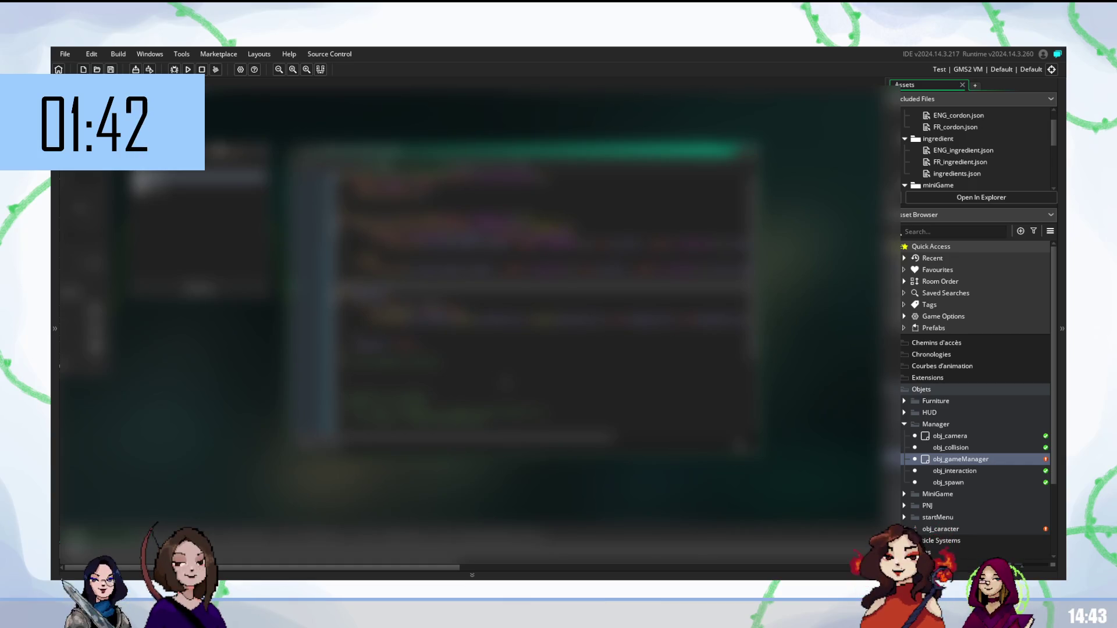
Insert a new line into the obj_gameManager code
key(Return)
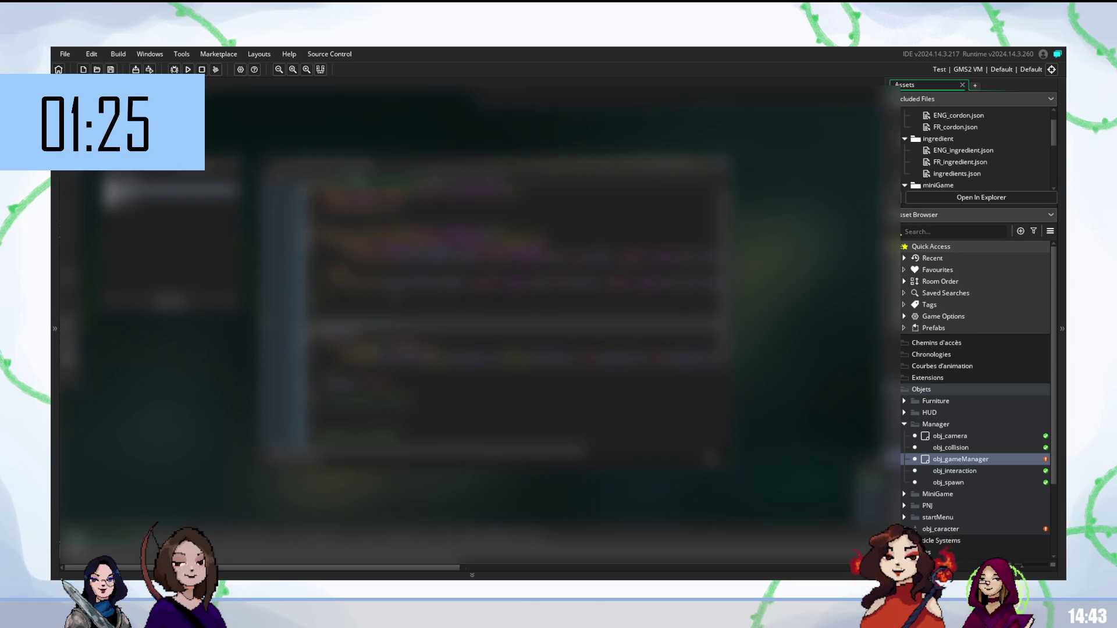
scroll(515, 306, down, 3)
scroll(515, 306, down, 2)
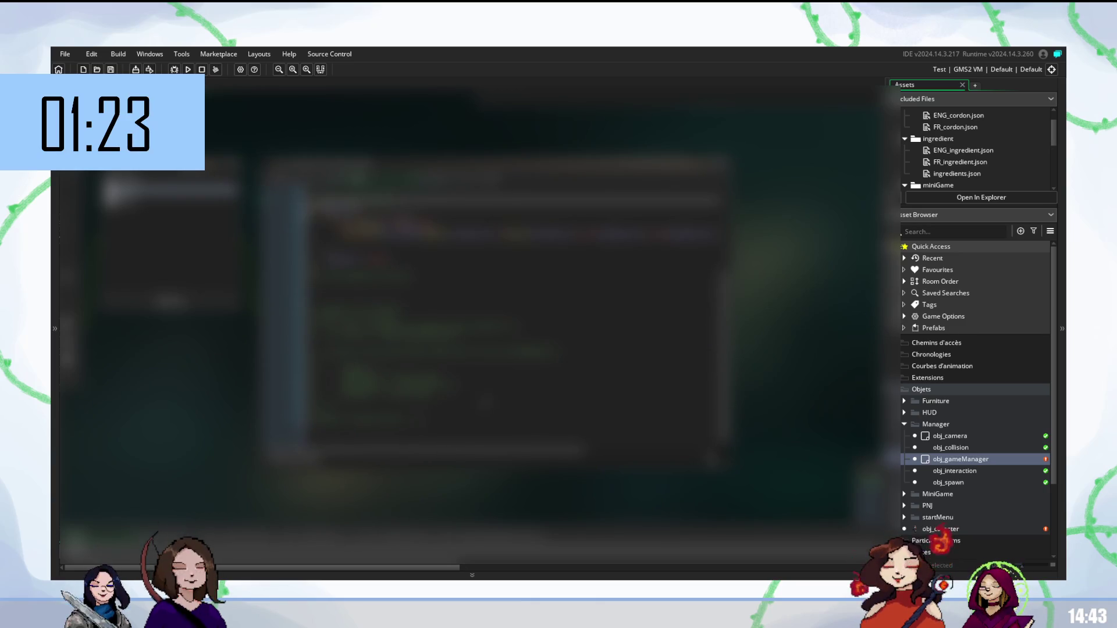
scroll(515, 314, up, 2)
scroll(515, 314, up, 2)
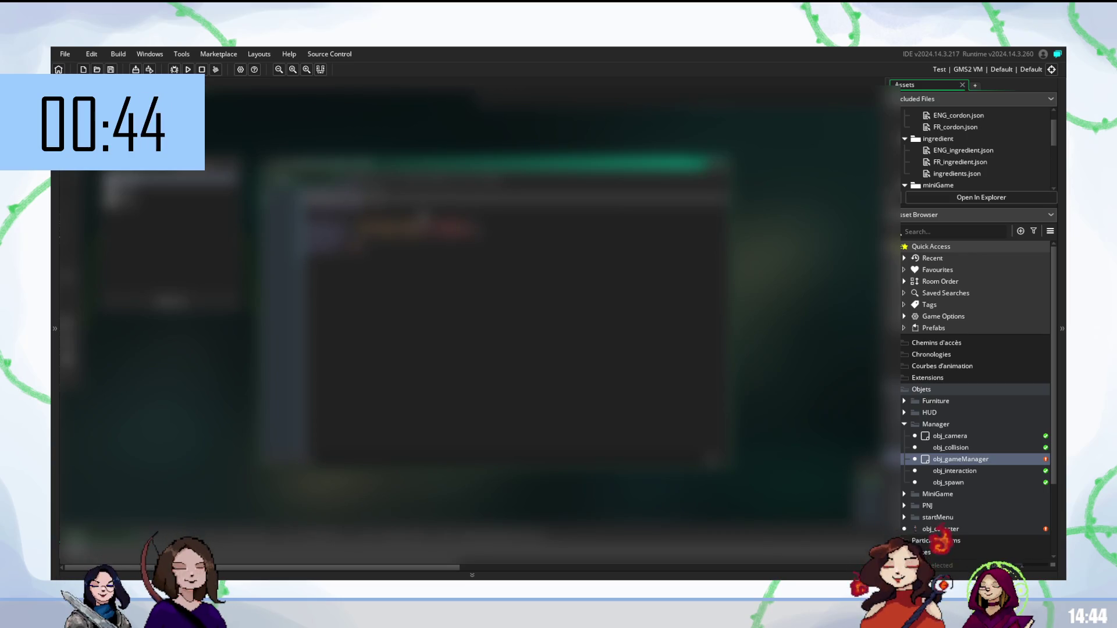
Paste back the removed code lines, undo, then paste them again to restore the block
key(ctrl+v)
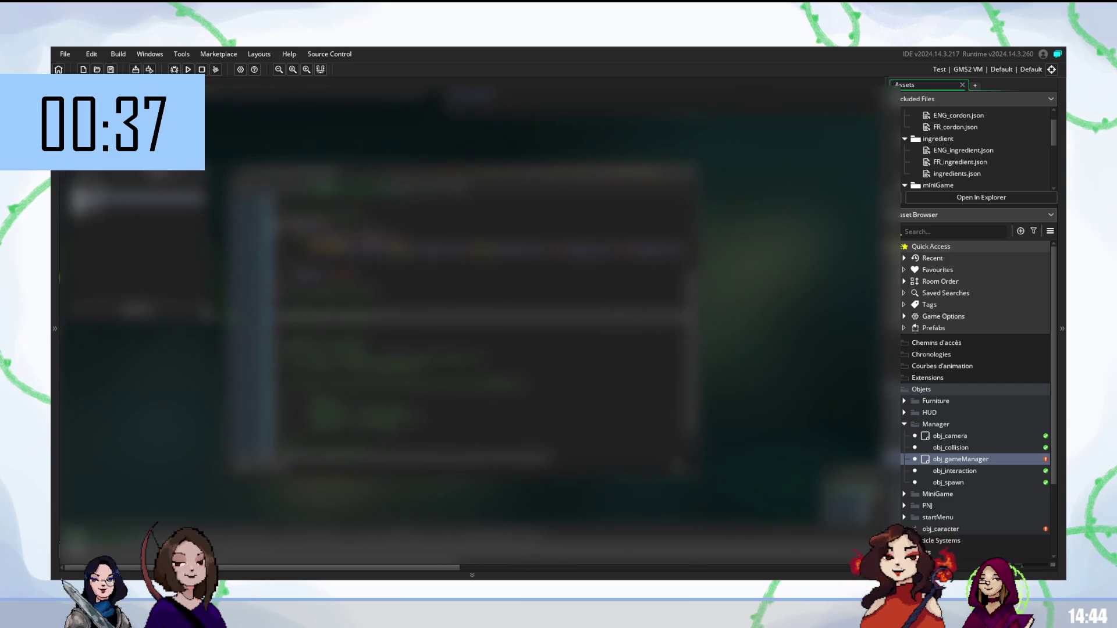
key(ctrl+z)
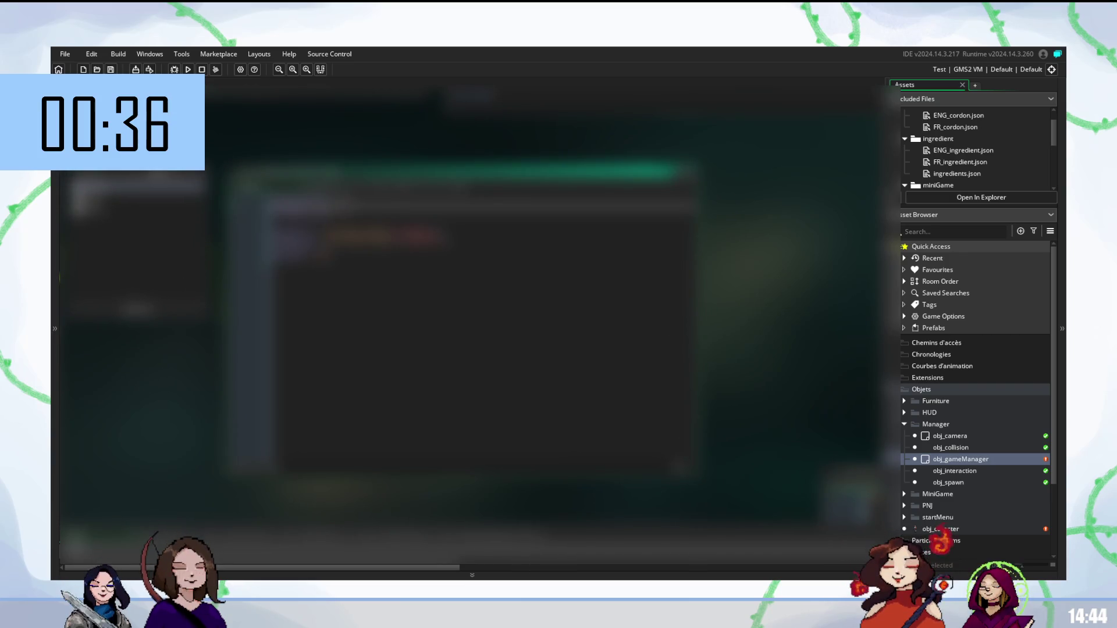
key(ctrl+v)
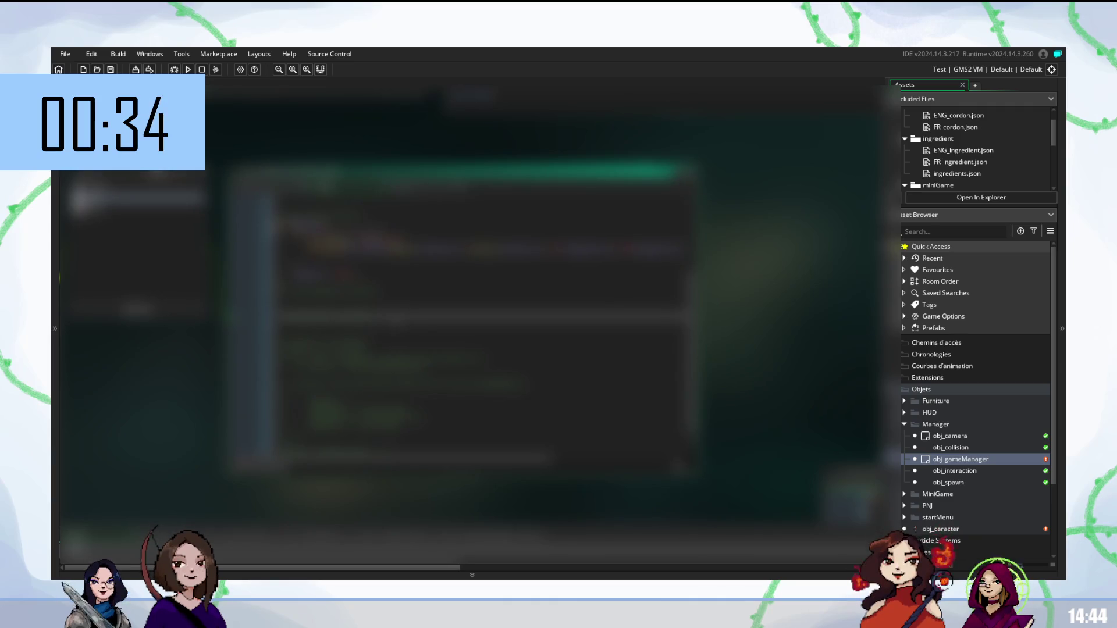
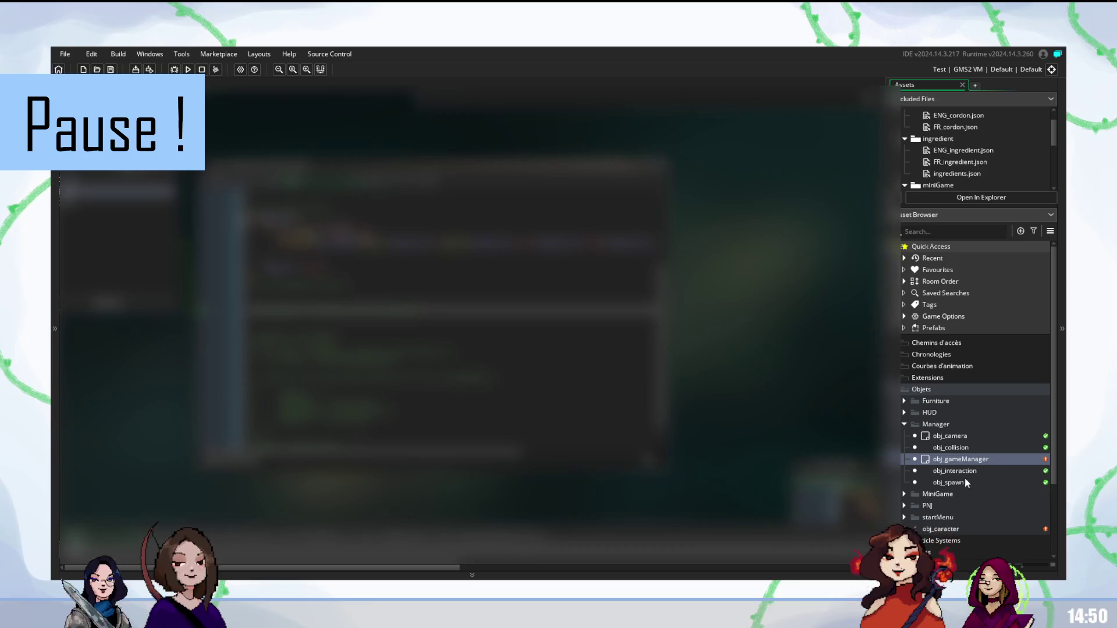
scroll(965, 478, down, 3)
scroll(959, 483, down, 1)
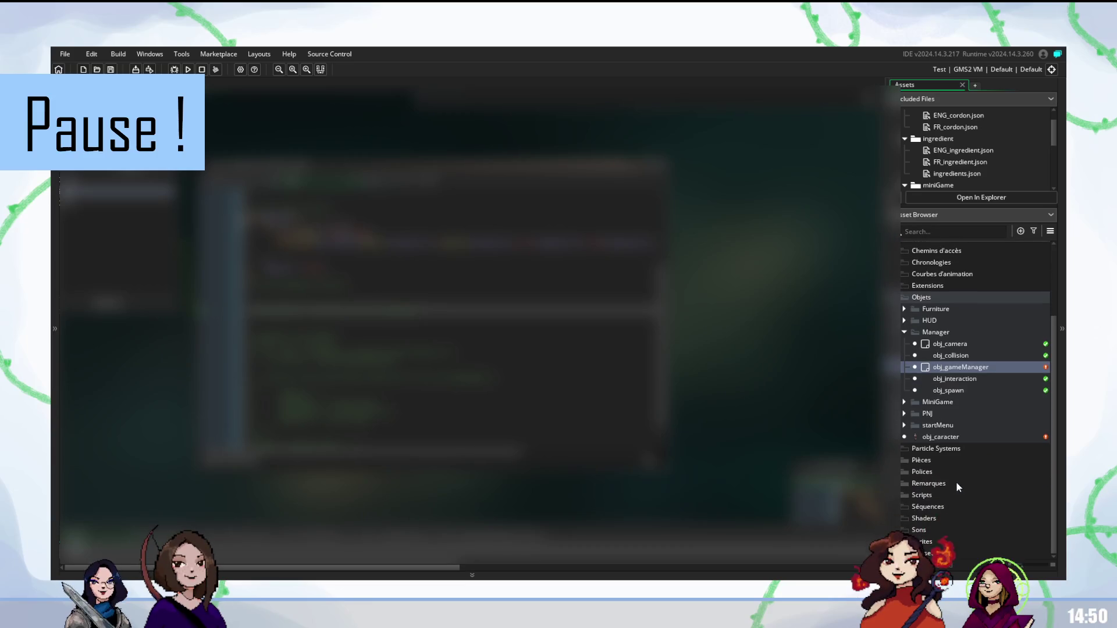
Expand Scripts and data_init to reveal scr_load_jsonFile and scr_merge_questData
click(902, 495)
scroll(900, 494, down, 2)
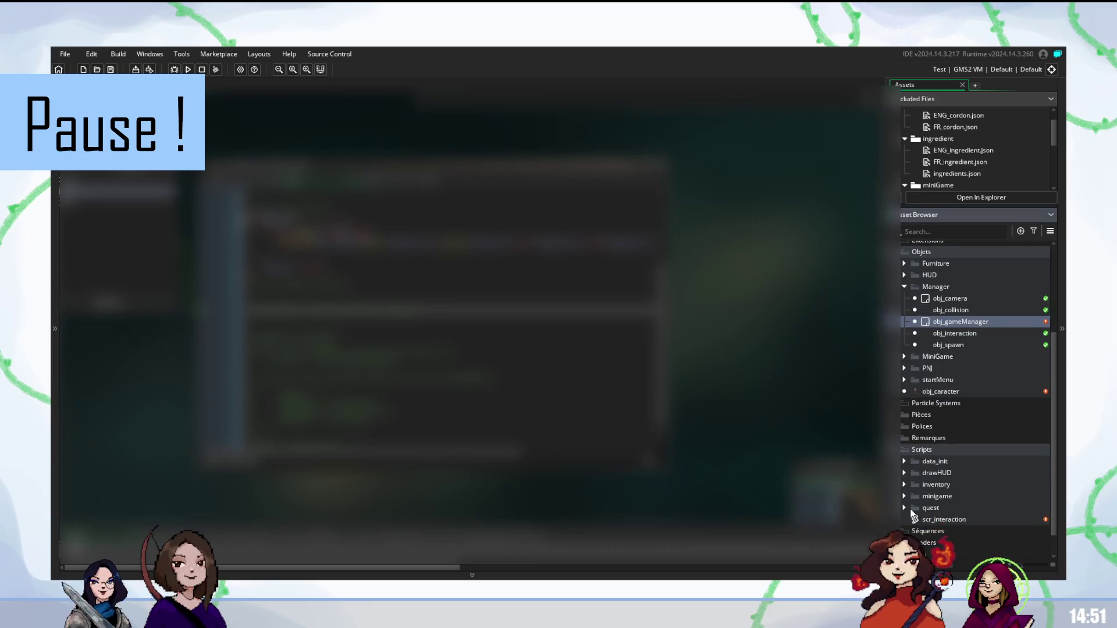
click(904, 462)
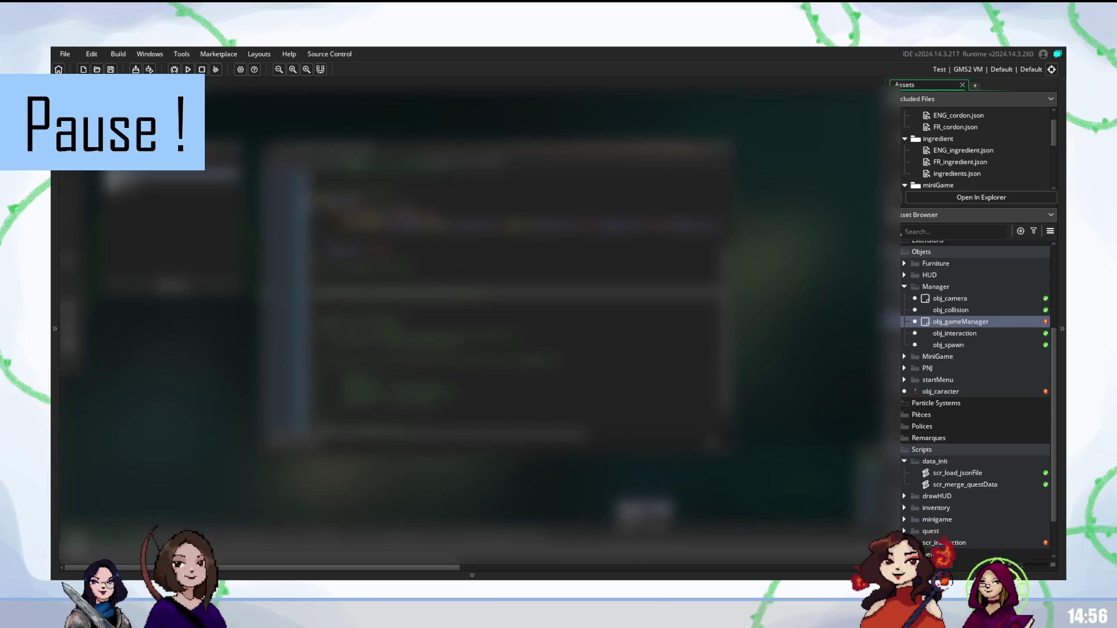
Close the other open code editors, then bring up scr_load_jsonFile for editing
right_click(670, 488)
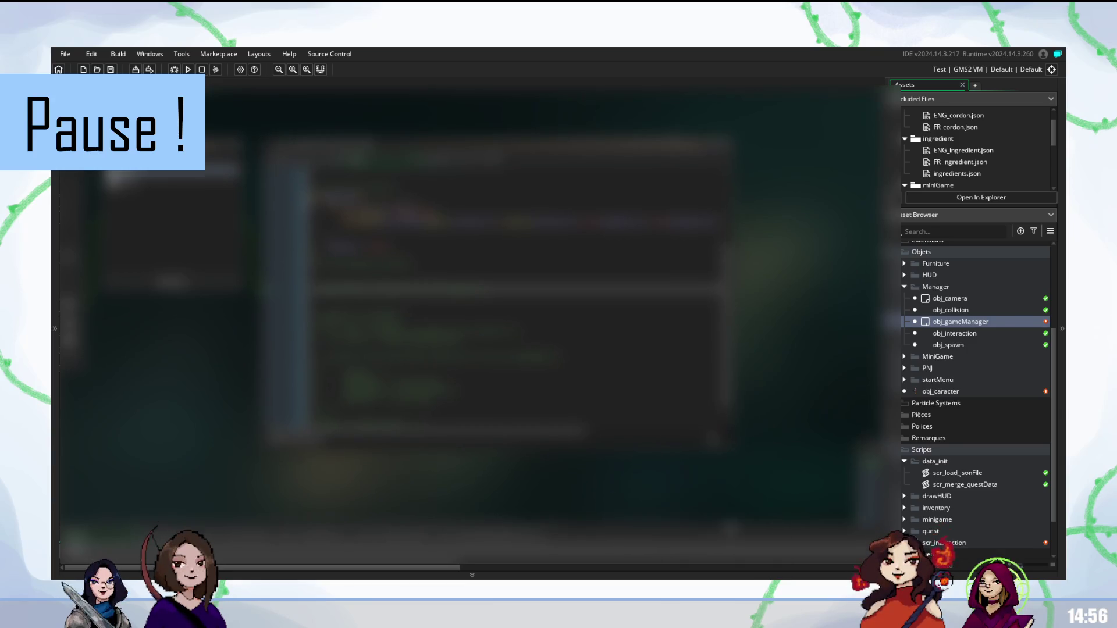
click(698, 557)
scroll(558, 296, up, 2)
scroll(558, 298, up, 2)
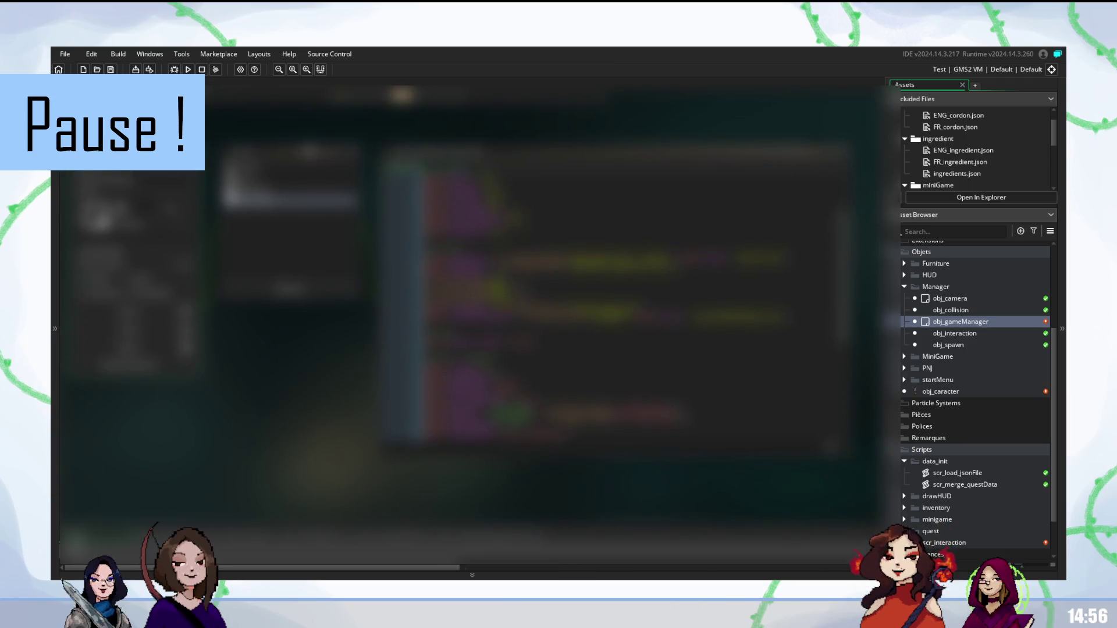
drag(426, 308, 646, 308)
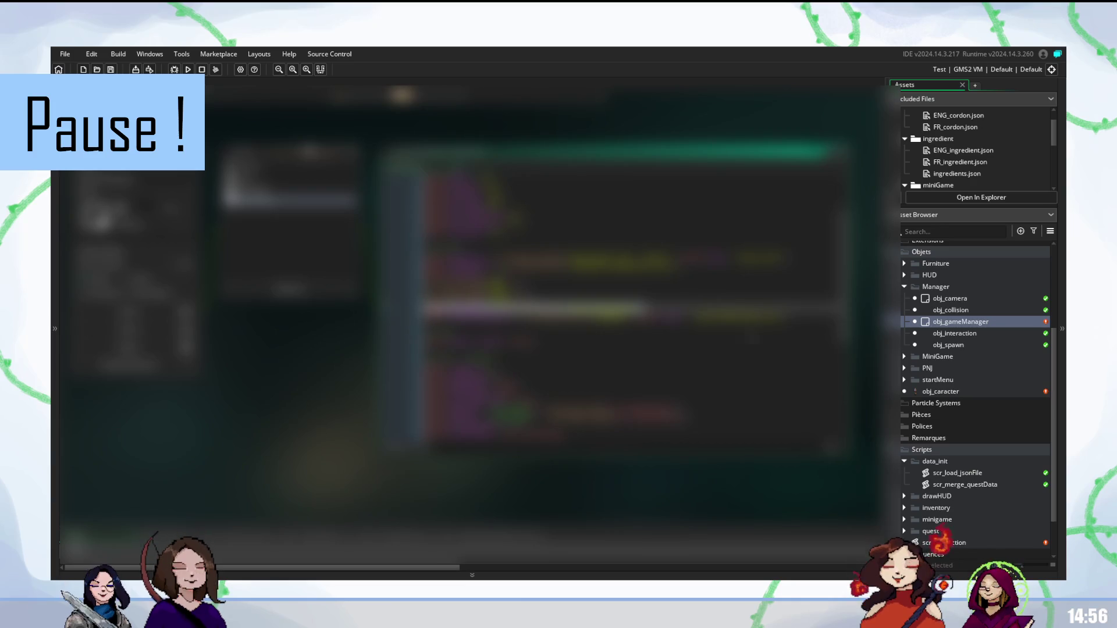
key(Right)
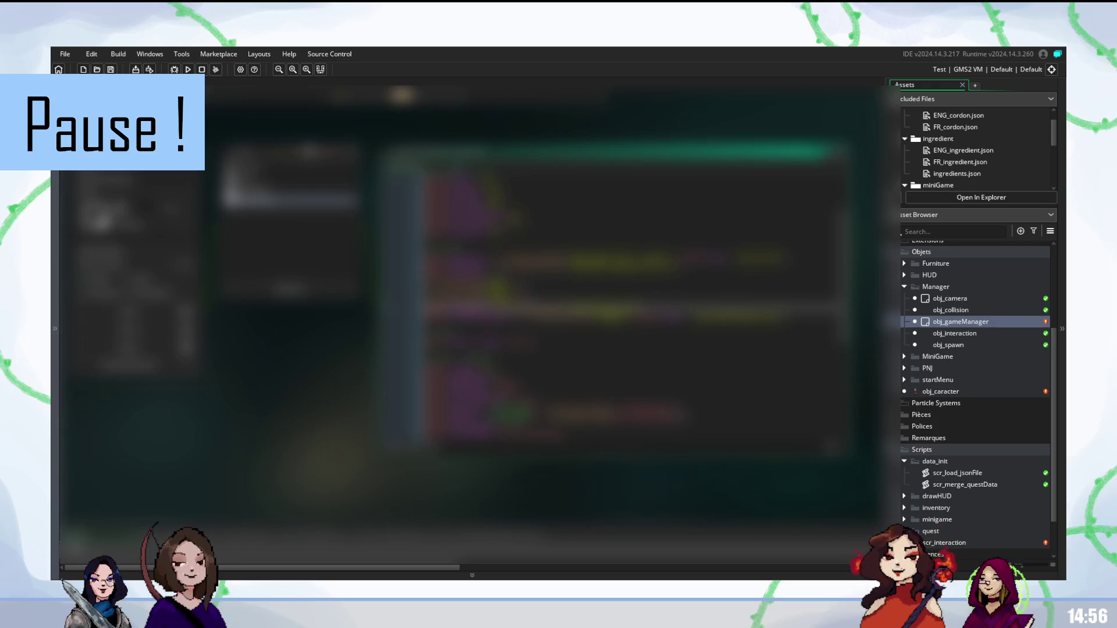
scroll(956, 431, down, 1)
double_click(955, 431)
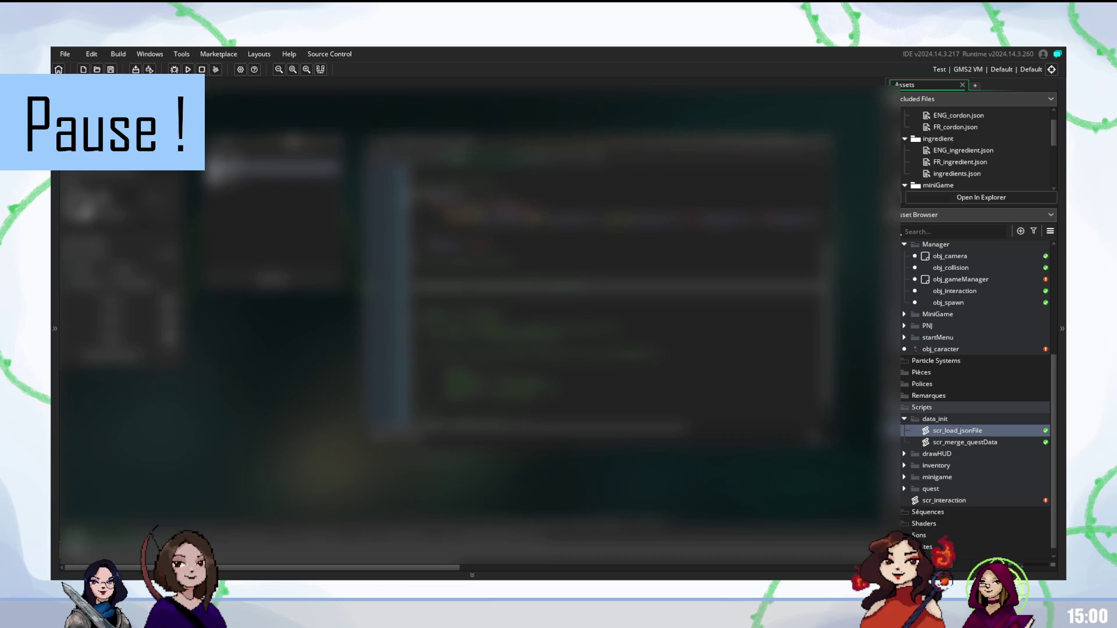
scroll(973, 144, up, 1)
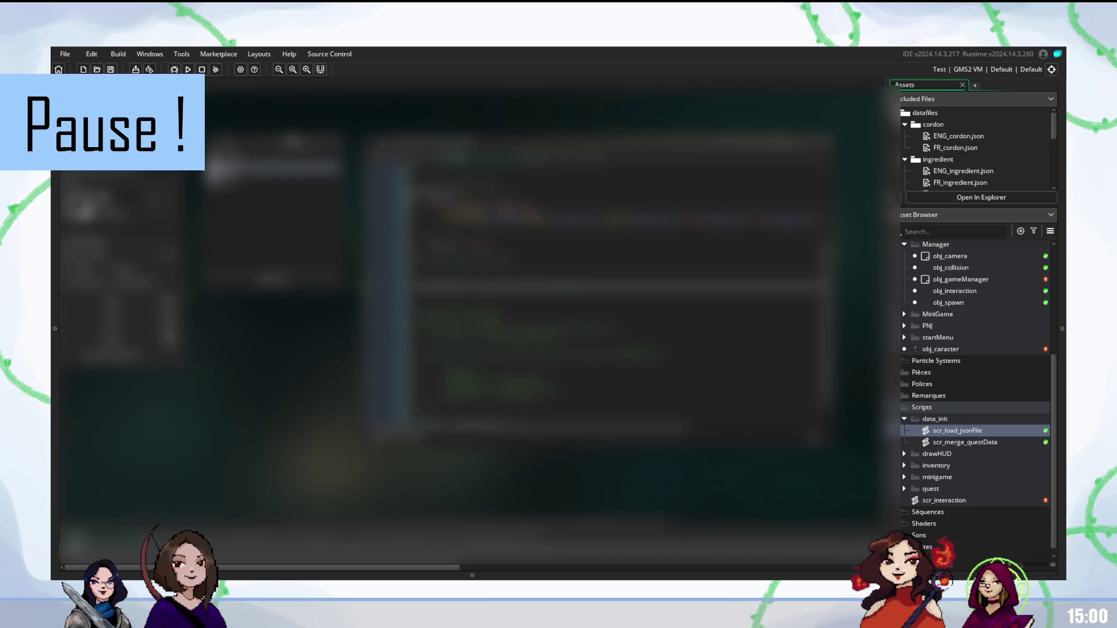
scroll(973, 144, down, 1)
scroll(973, 144, down, 2)
scroll(973, 145, down, 1)
scroll(973, 144, down, 1)
scroll(973, 144, up, 4)
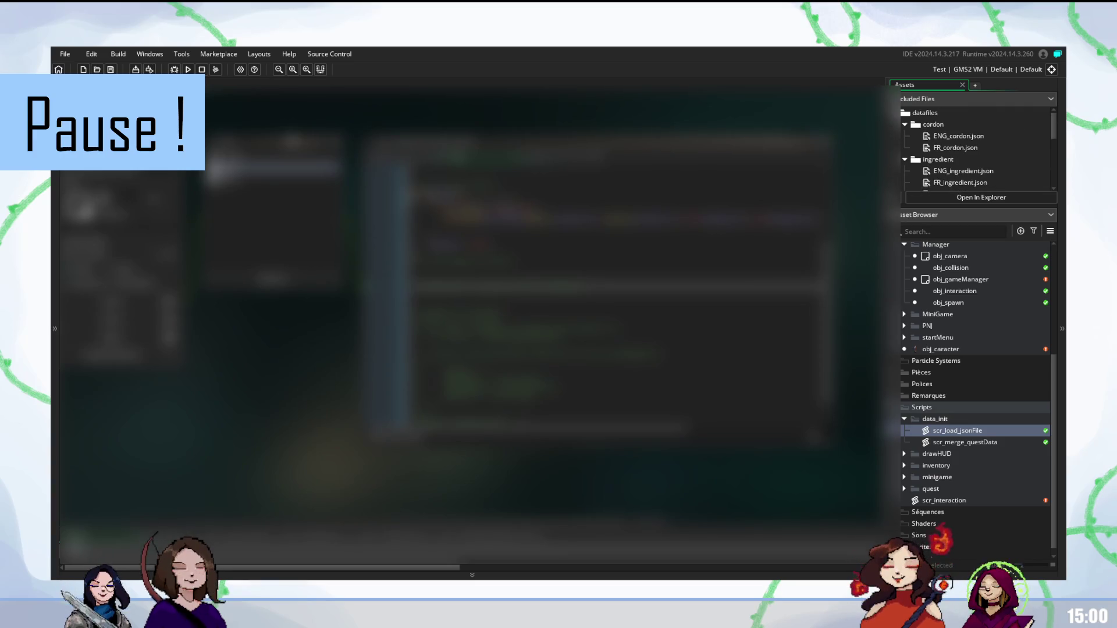
right_click(927, 111)
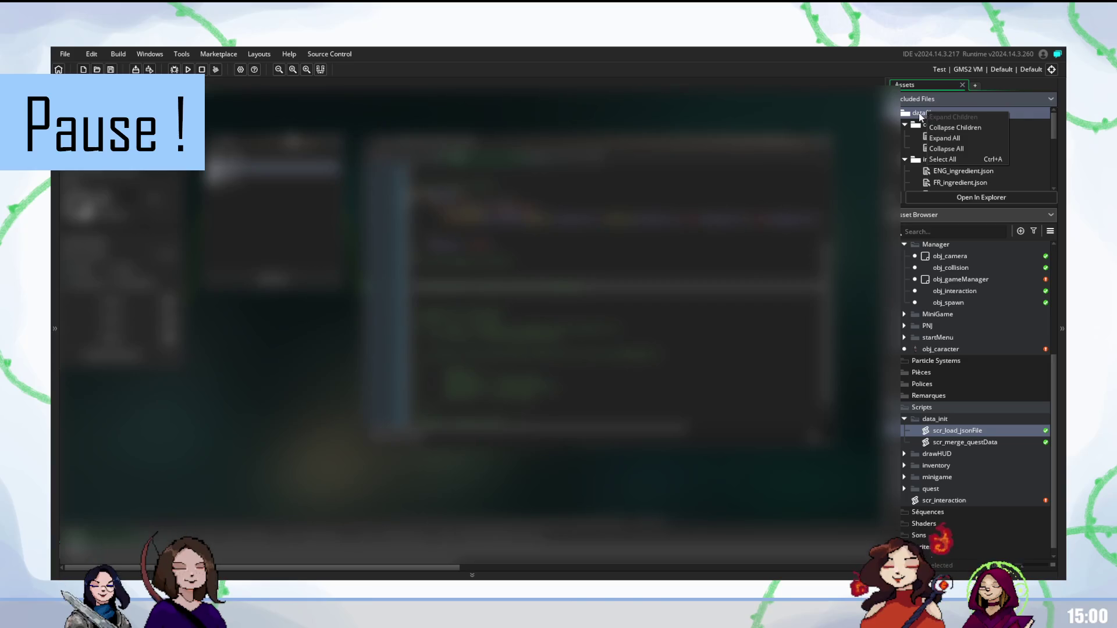
key(Escape)
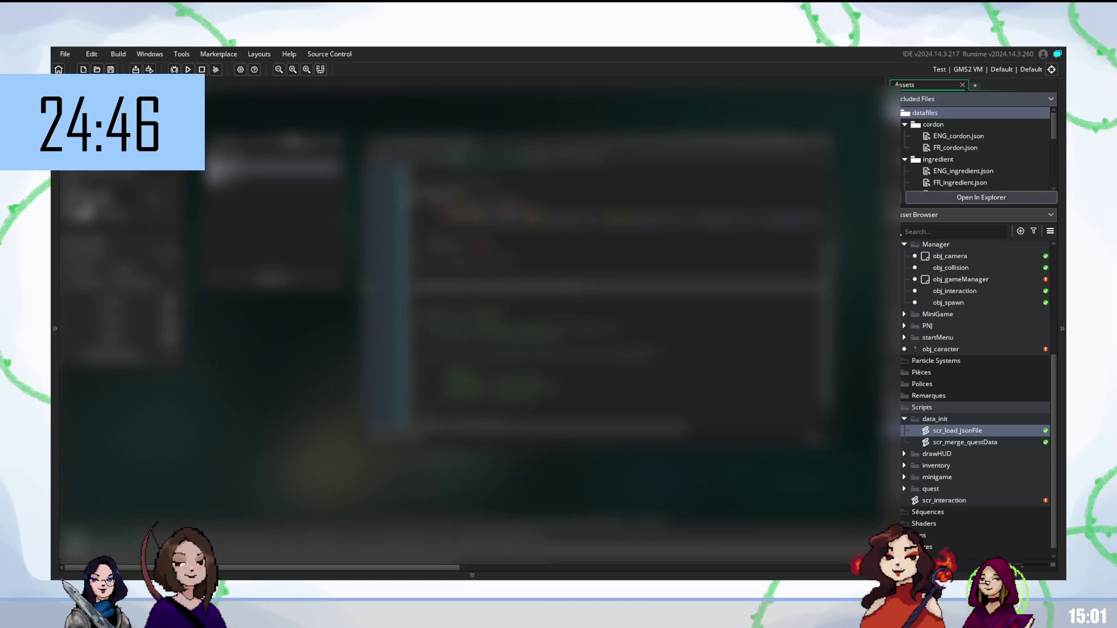
click(919, 119)
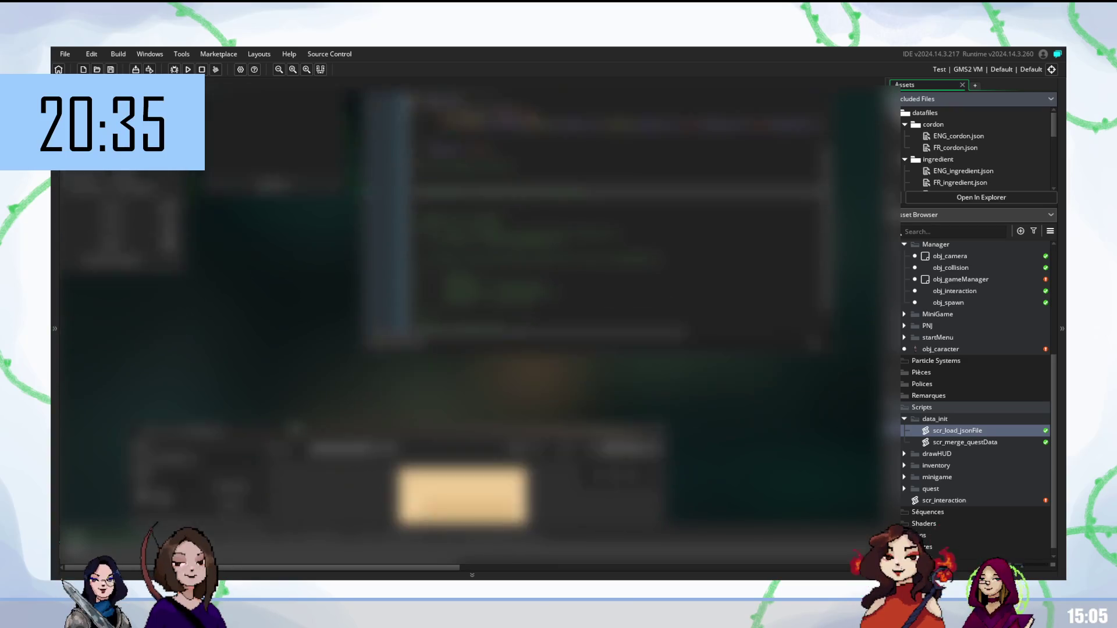
scroll(471, 332, down, 3)
scroll(472, 332, down, 3)
scroll(472, 332, up, 3)
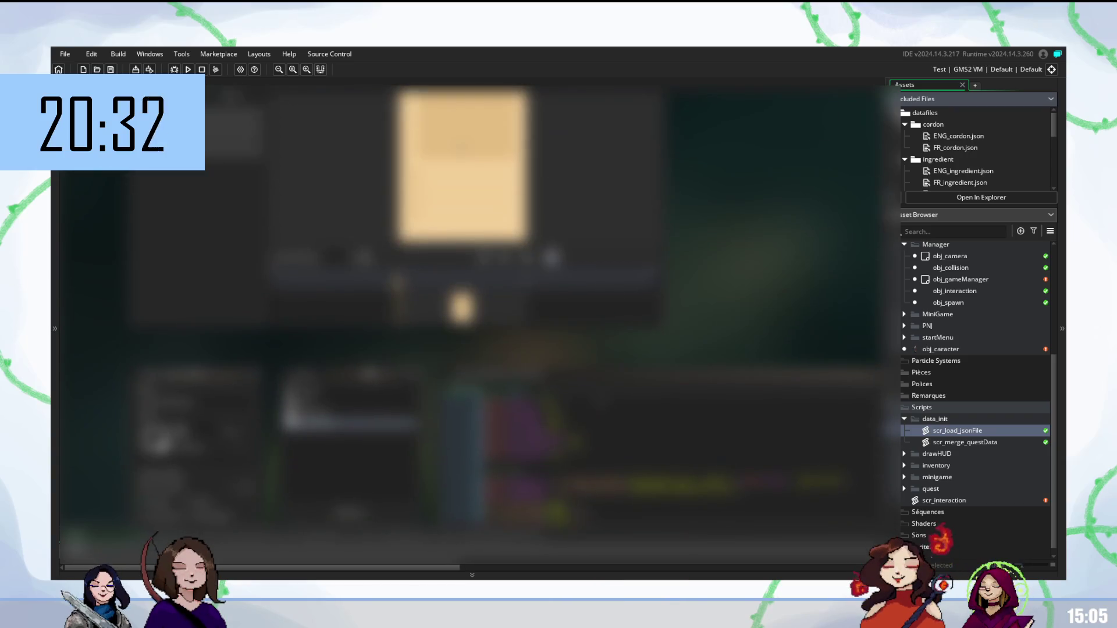
scroll(471, 331, down, 1)
scroll(471, 333, down, 3)
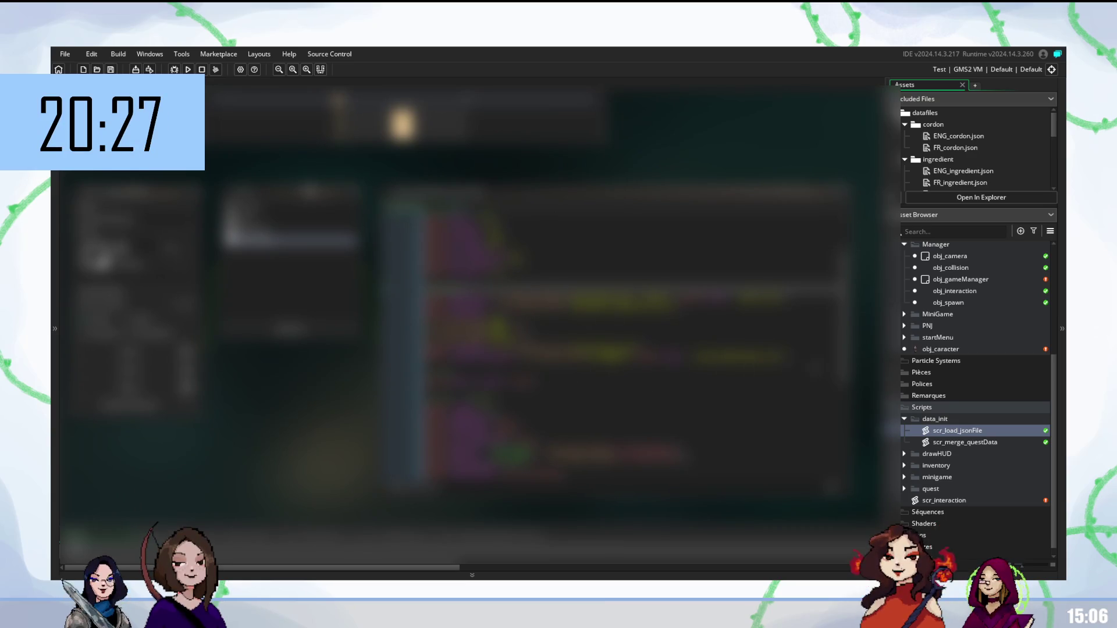
Insert a new line in the script and complete it with the autocomplete suggestion
key(Down)
key(Down)
key(Down)
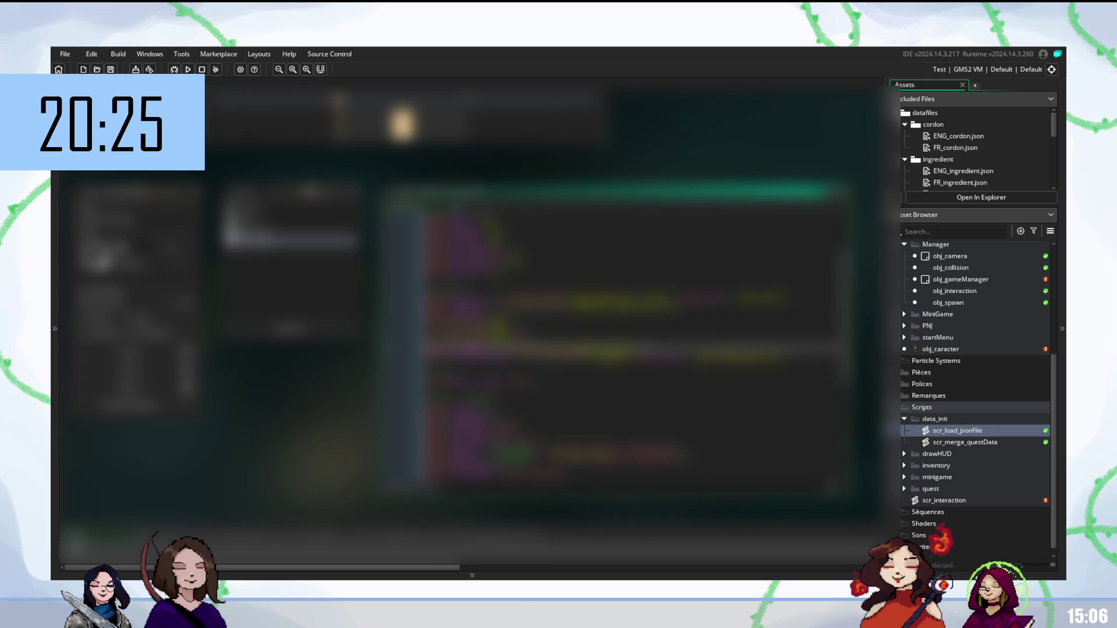
key(Return)
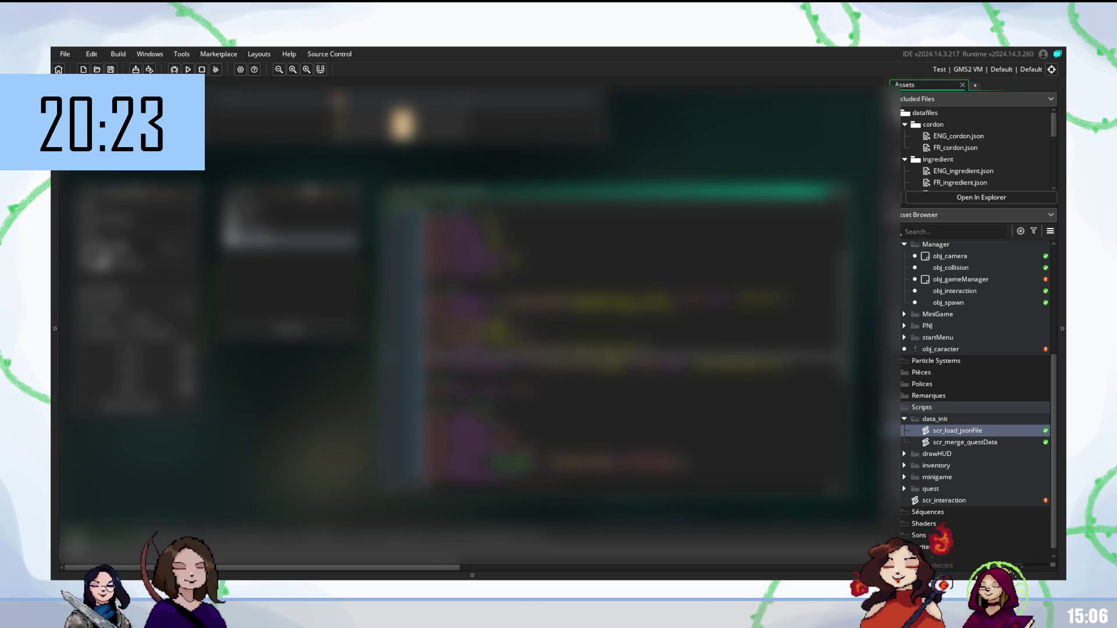
text(a)
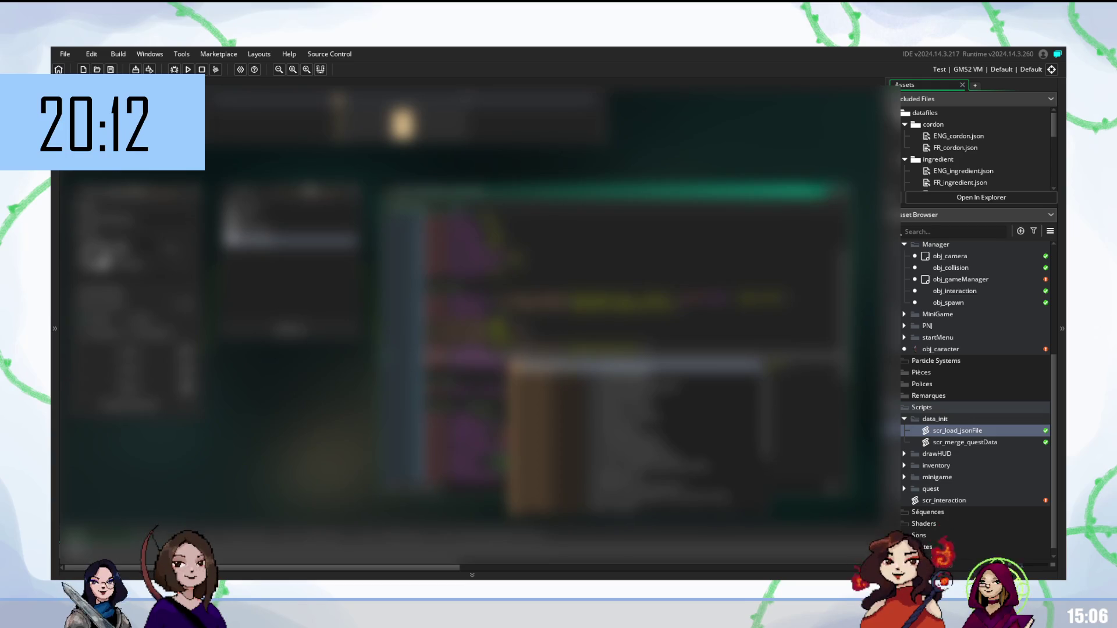
key(Return)
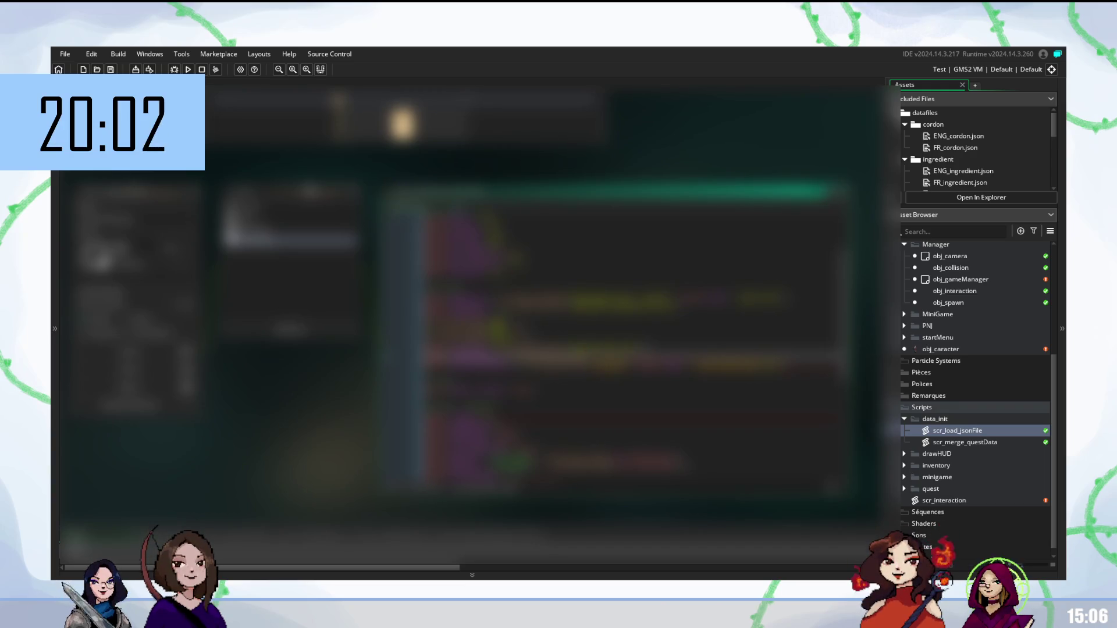
scroll(952, 148, down, 3)
scroll(952, 147, down, 2)
scroll(943, 191, down, 2)
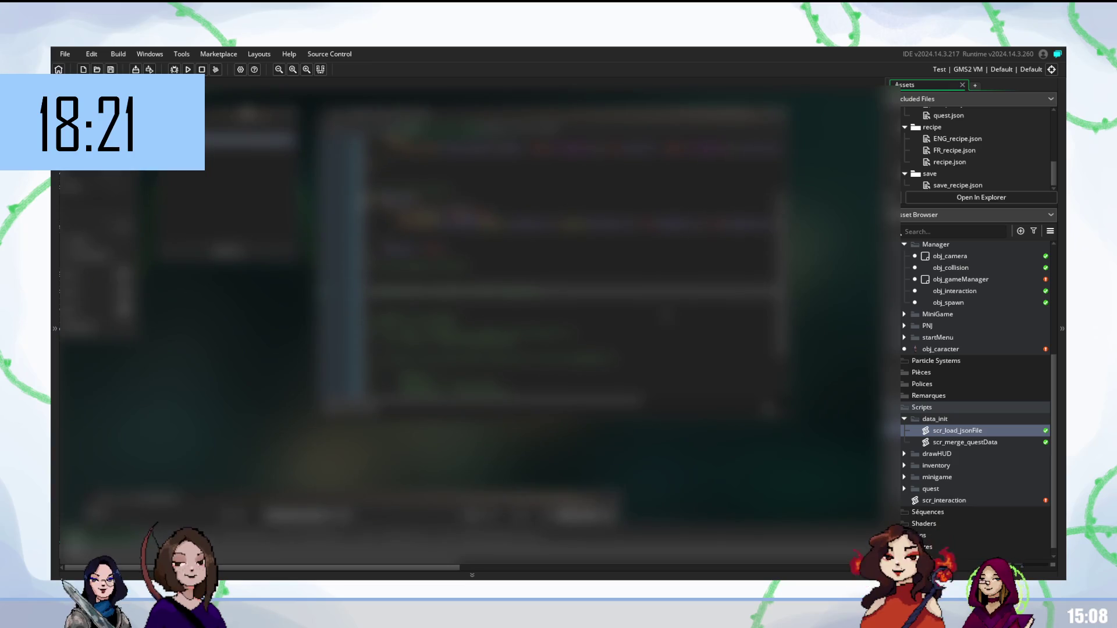
scroll(457, 244, up, 3)
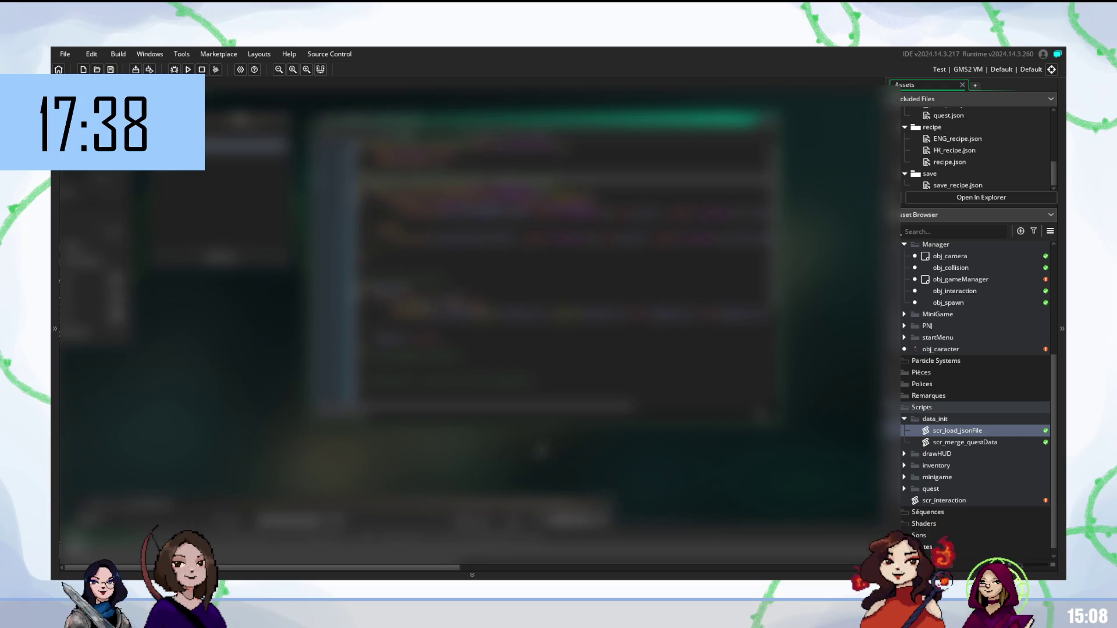
scroll(559, 263, right, 3)
scroll(558, 262, right, 3)
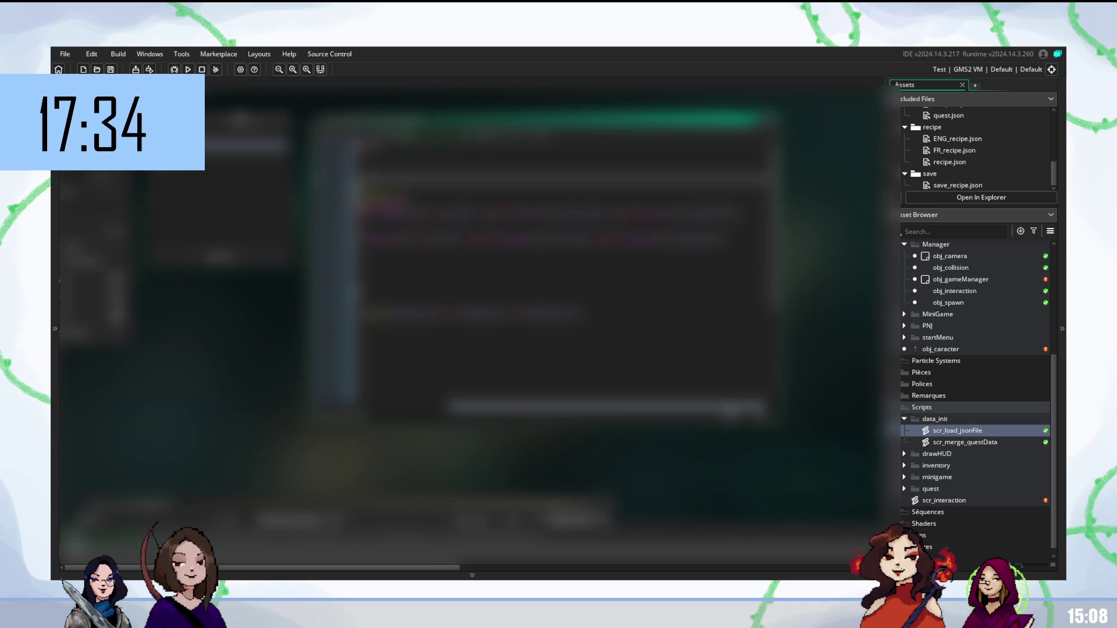
scroll(541, 261, left, 3)
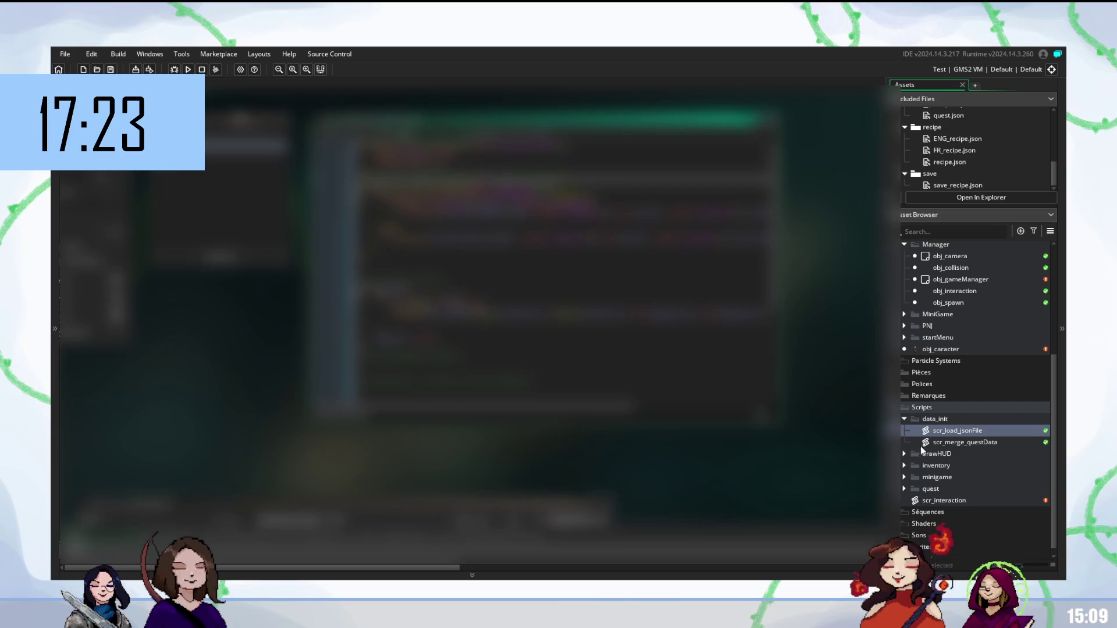
scroll(471, 332, down, 3)
scroll(471, 331, down, 5)
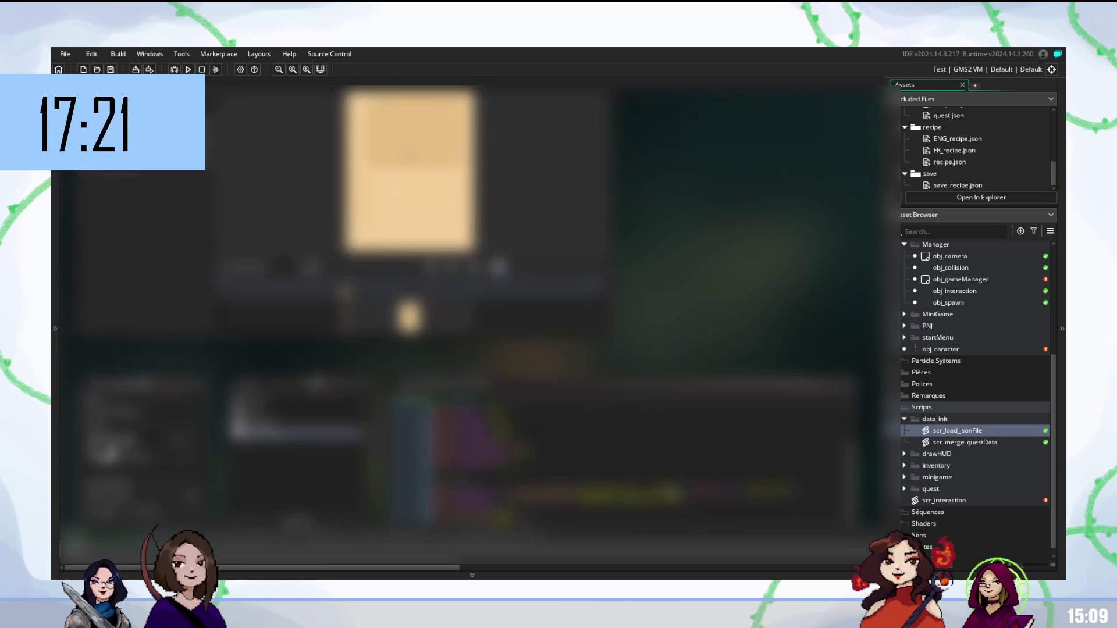
scroll(471, 332, down, 3)
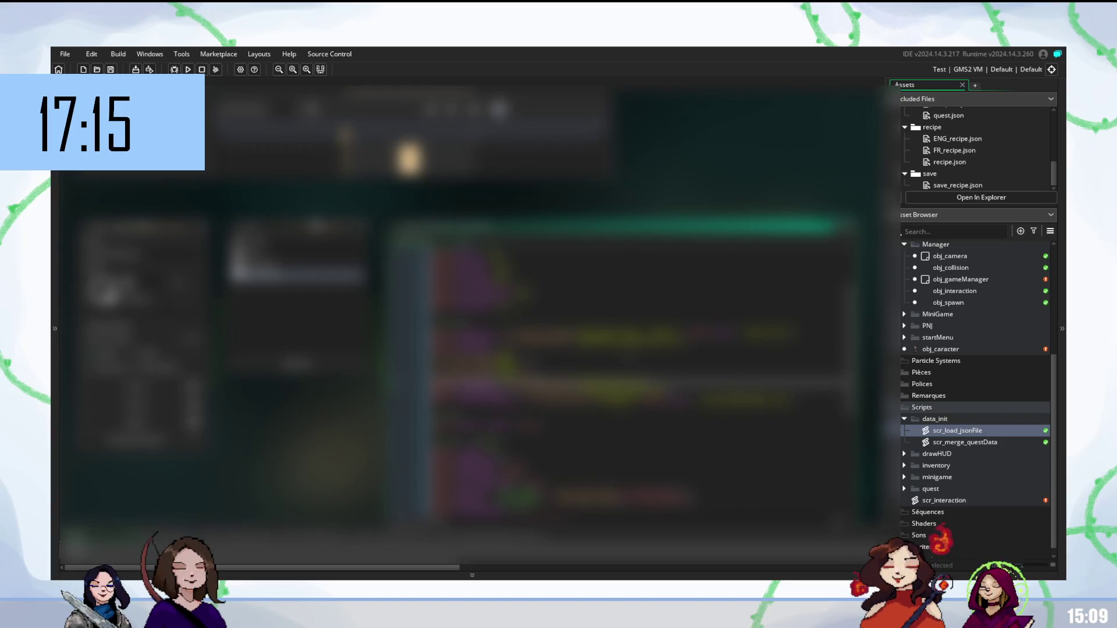
scroll(641, 349, down, 2)
scroll(641, 366, up, 3)
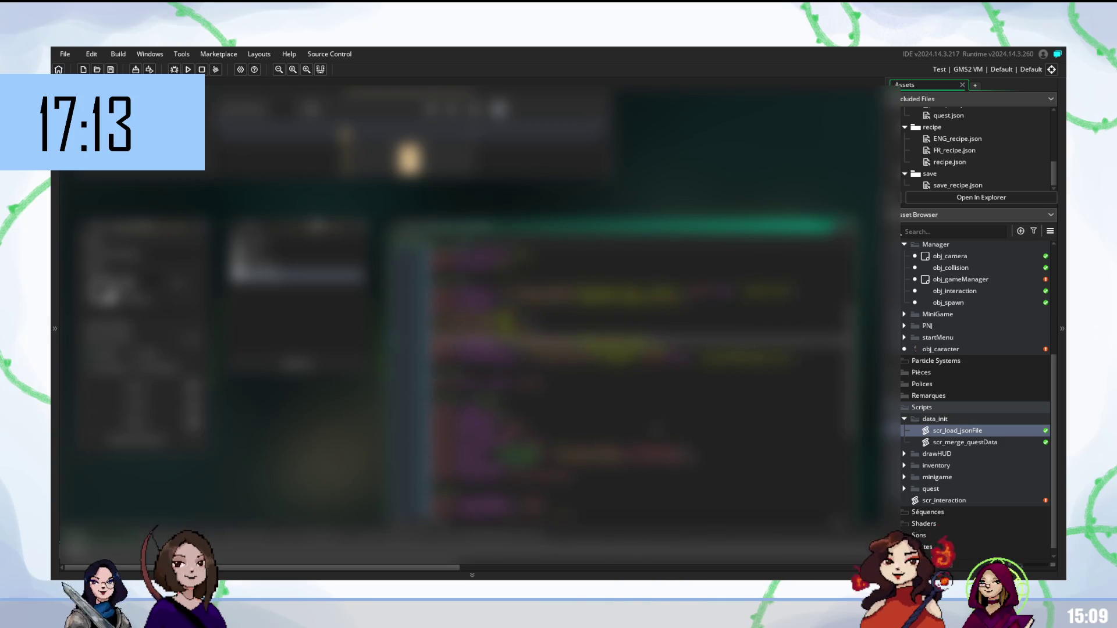
scroll(471, 331, up, 3)
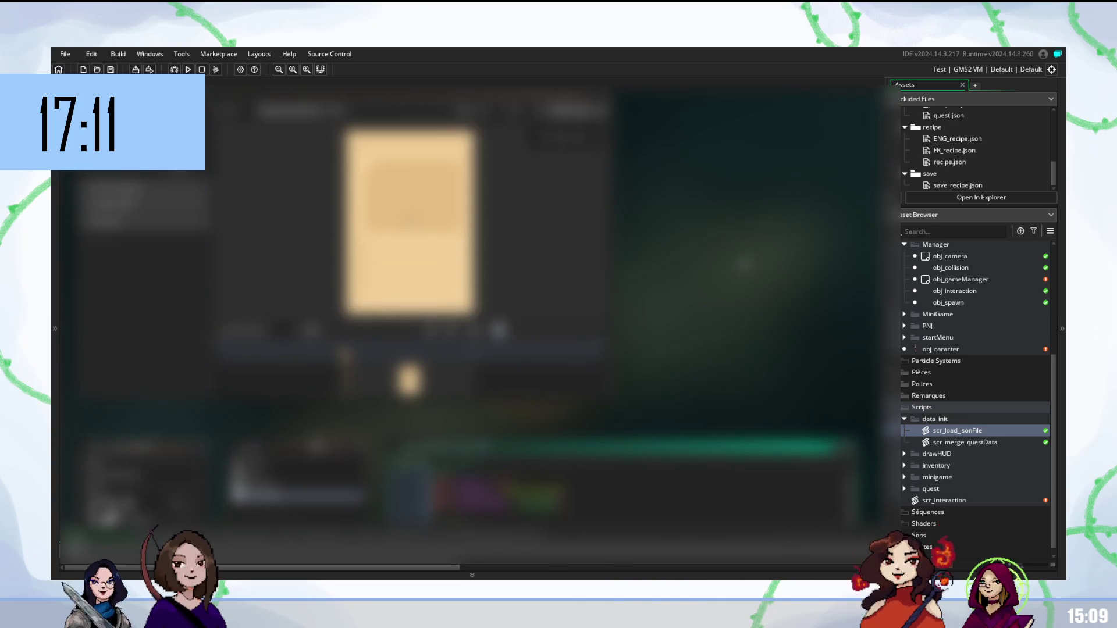
scroll(951, 167, up, 1)
scroll(949, 149, down, 1)
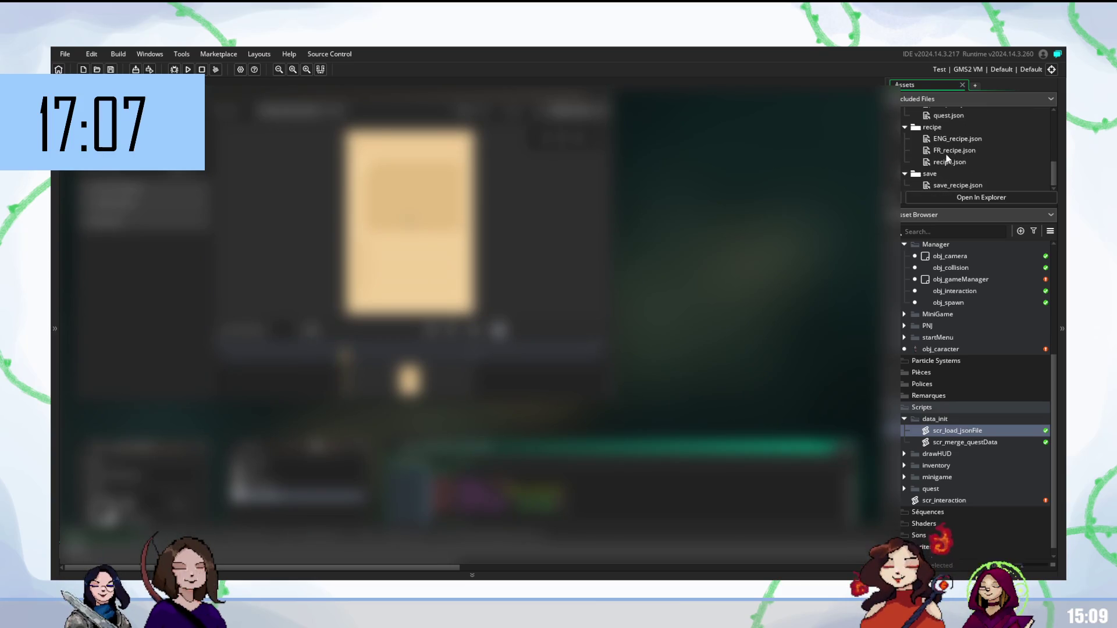
scroll(471, 332, up, 5)
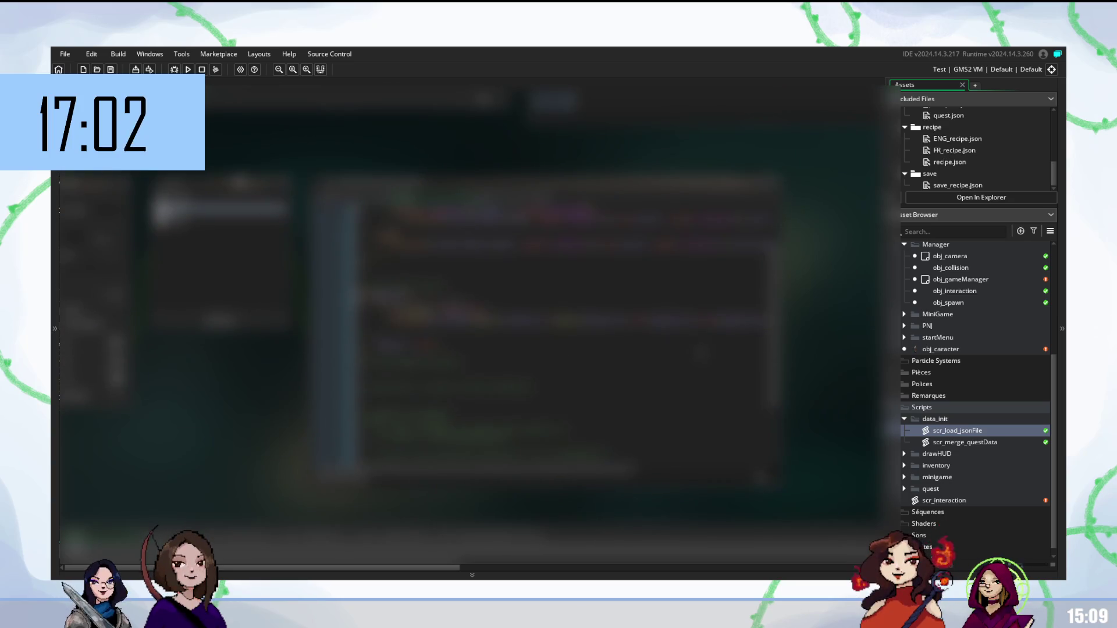
scroll(847, 370, down, 5)
scroll(844, 370, up, 3)
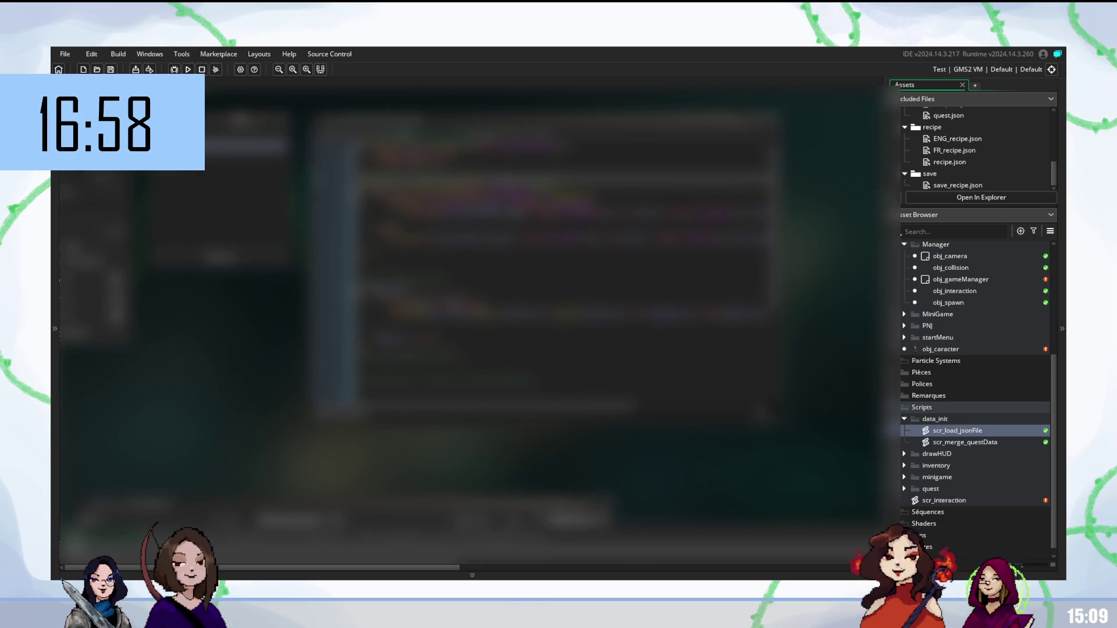
Paste over a selected word in the code and start a new line beneath it
double_click(576, 212)
key(ctrl+v)
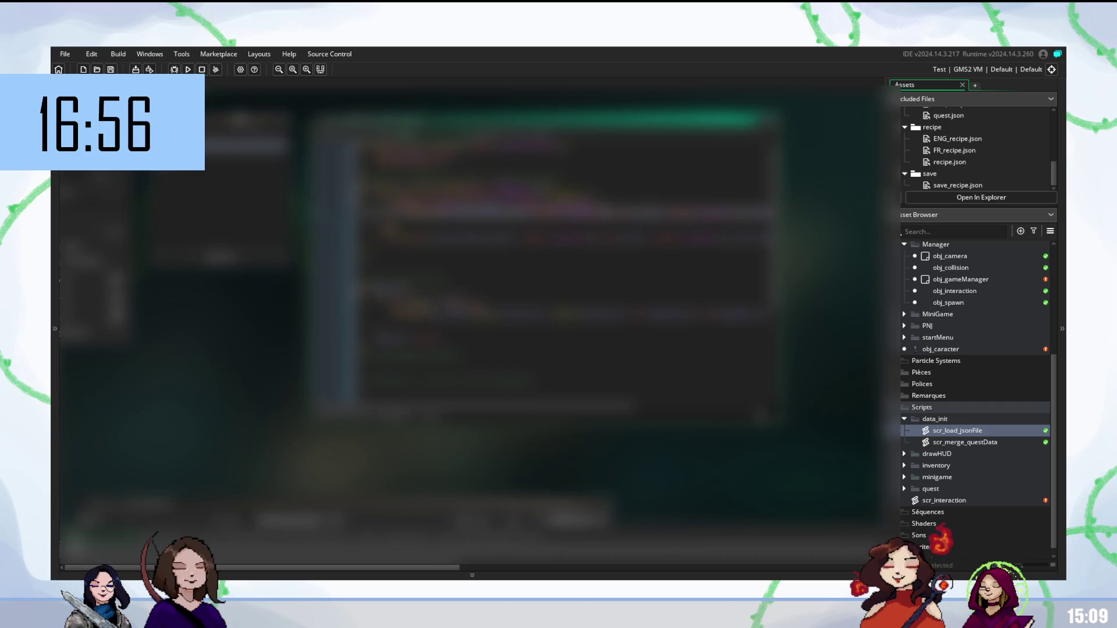
key(Return)
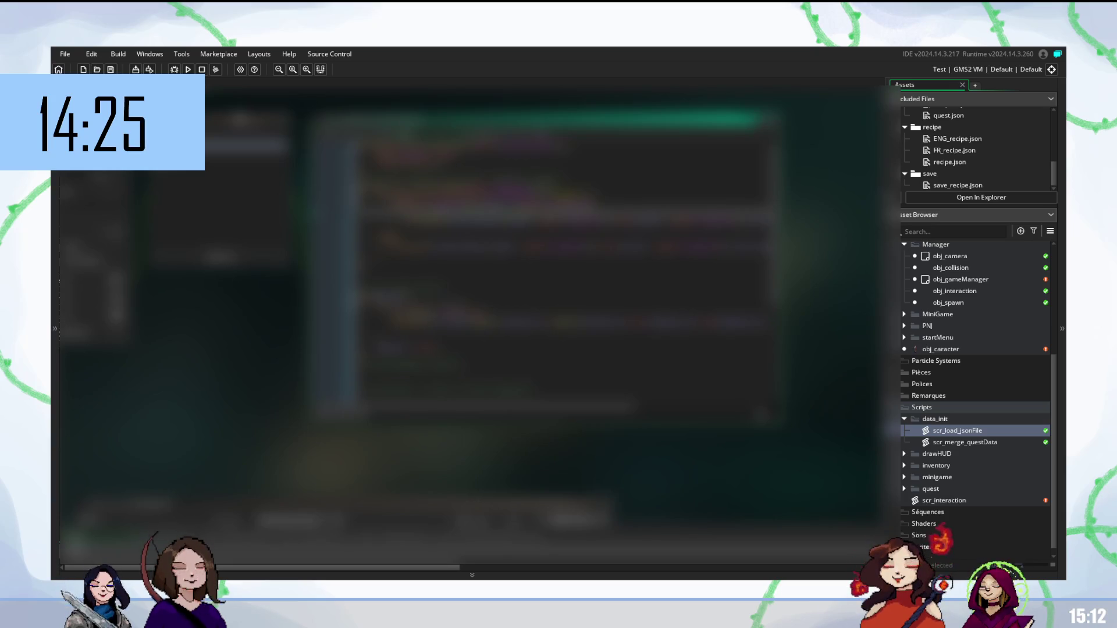
scroll(564, 236, down, 1)
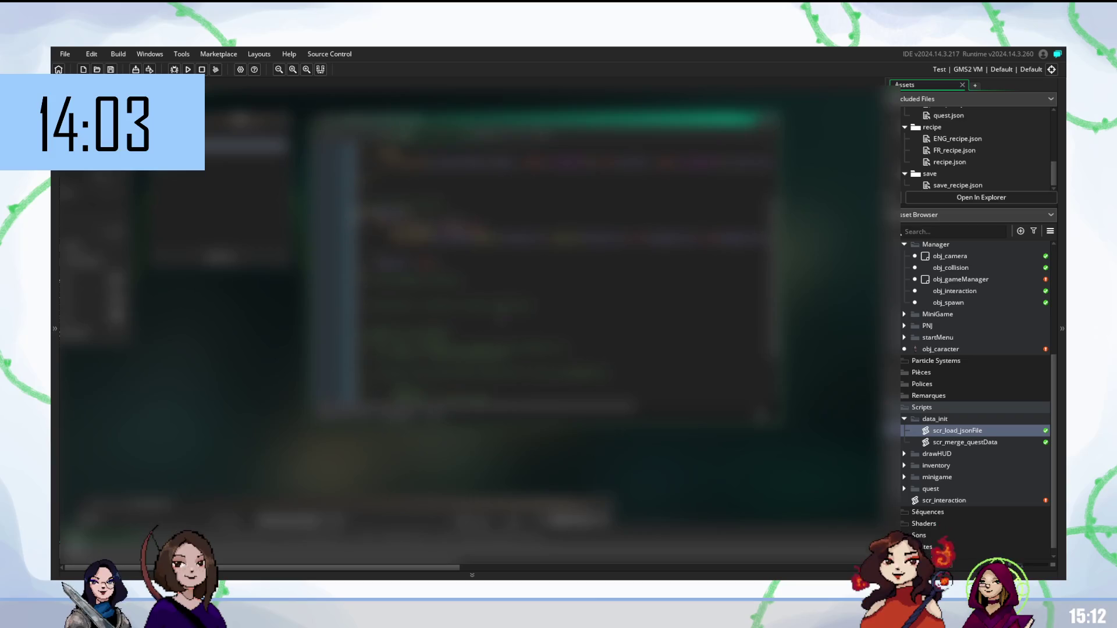
scroll(563, 262, up, 1)
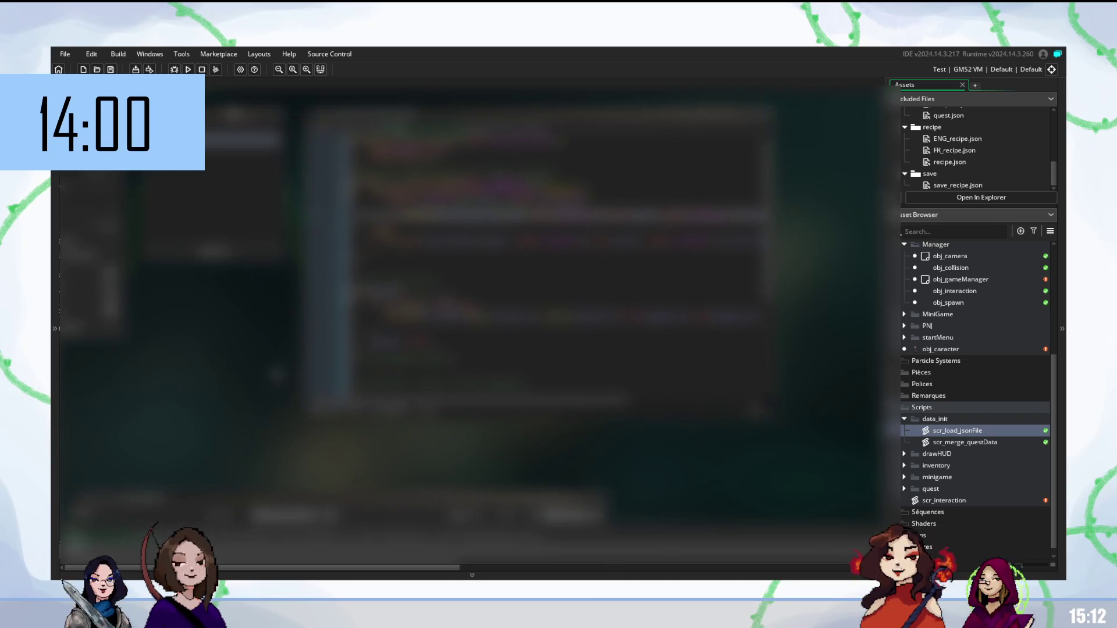
scroll(541, 262, right, 1)
scroll(541, 263, down, 2)
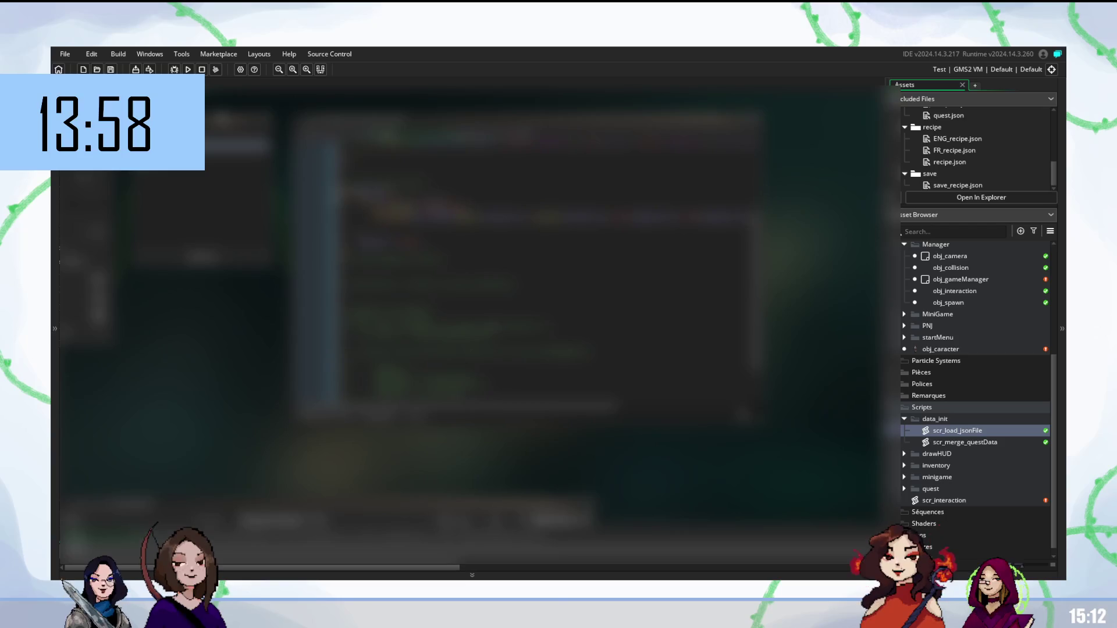
scroll(541, 262, up, 1)
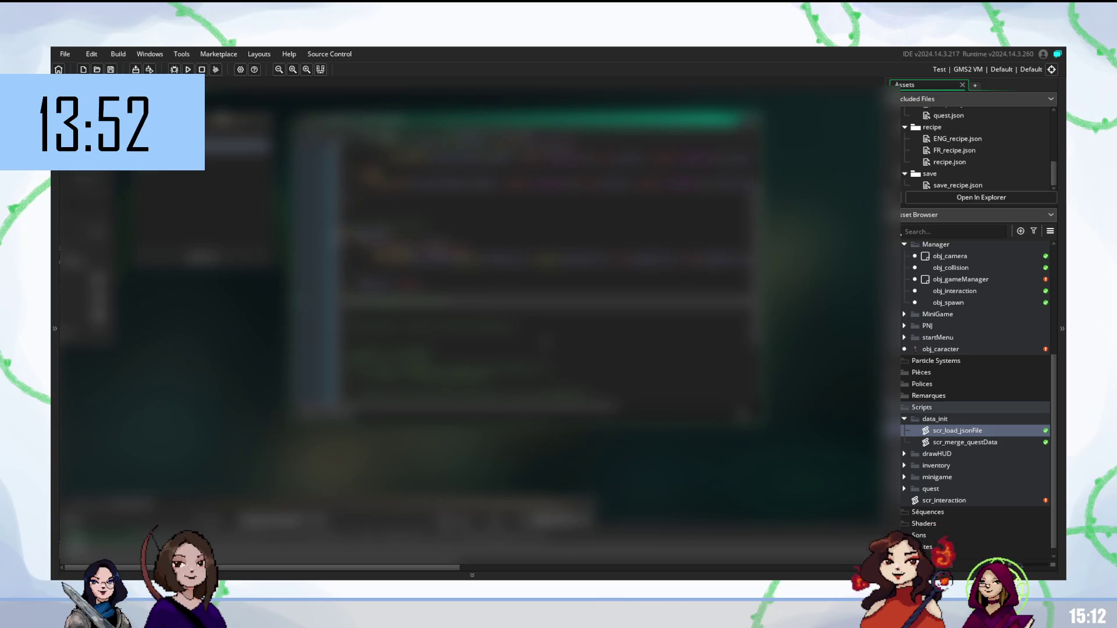
Insert blank lines further down the script code
key(Down)
key(Down)
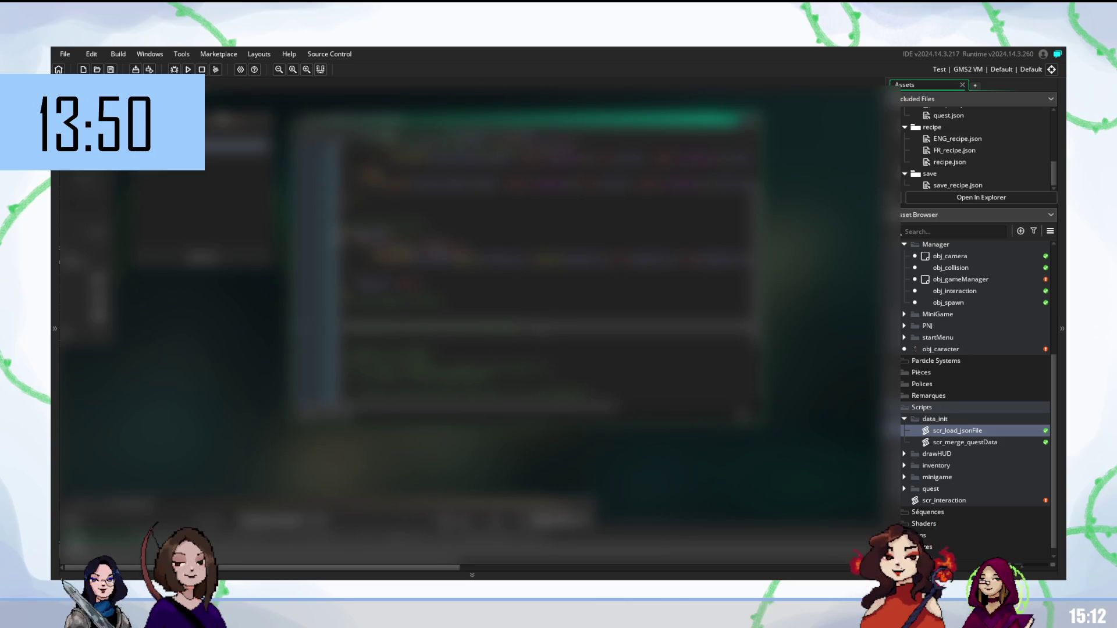
key(Return)
key(Return)
key(Return)
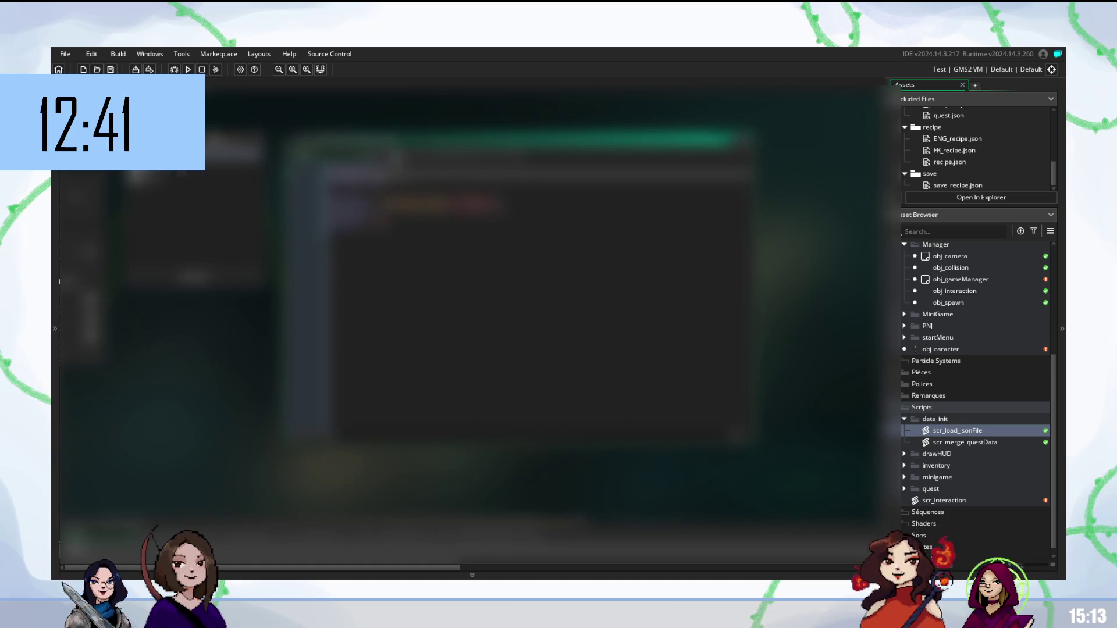
Paste a block of code into the empty script and move between its lines
key(ctrl+v)
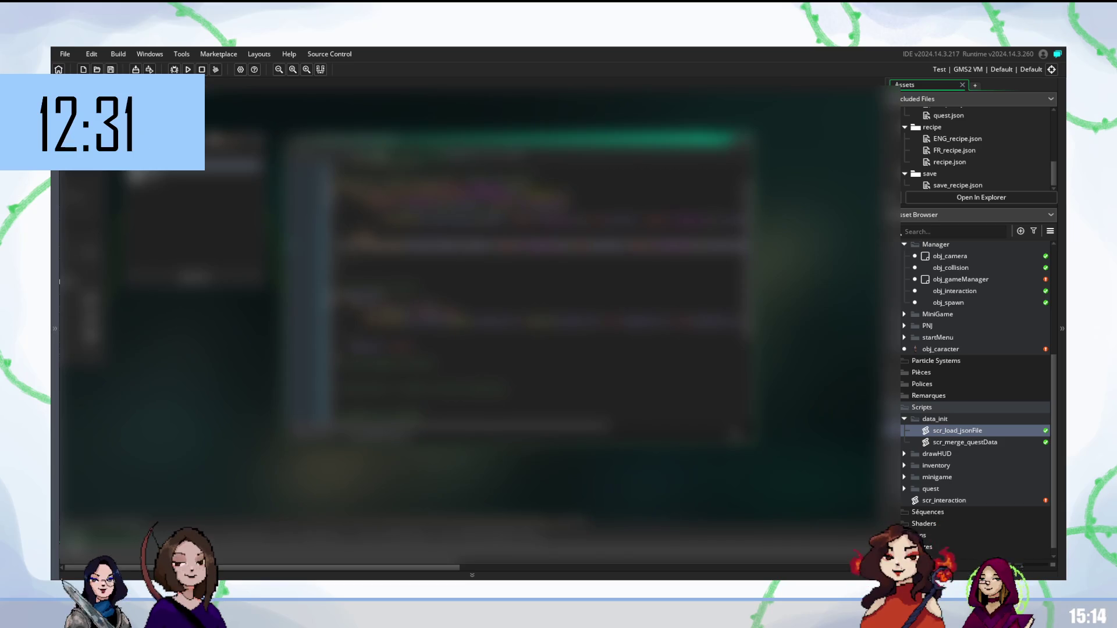
key(Down)
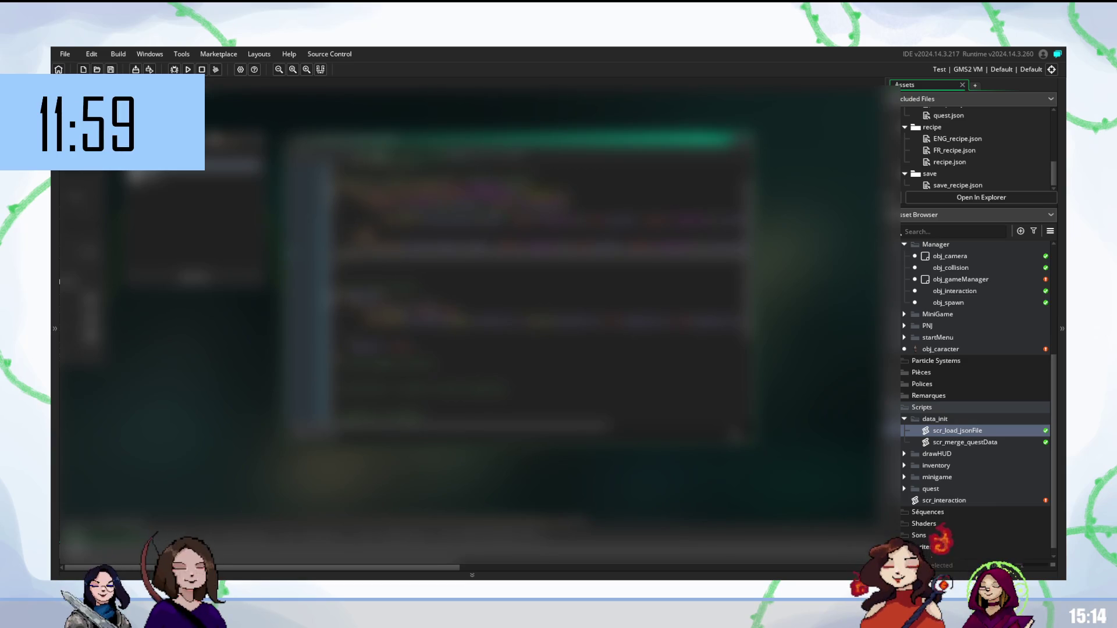
key(Up)
key(Up)
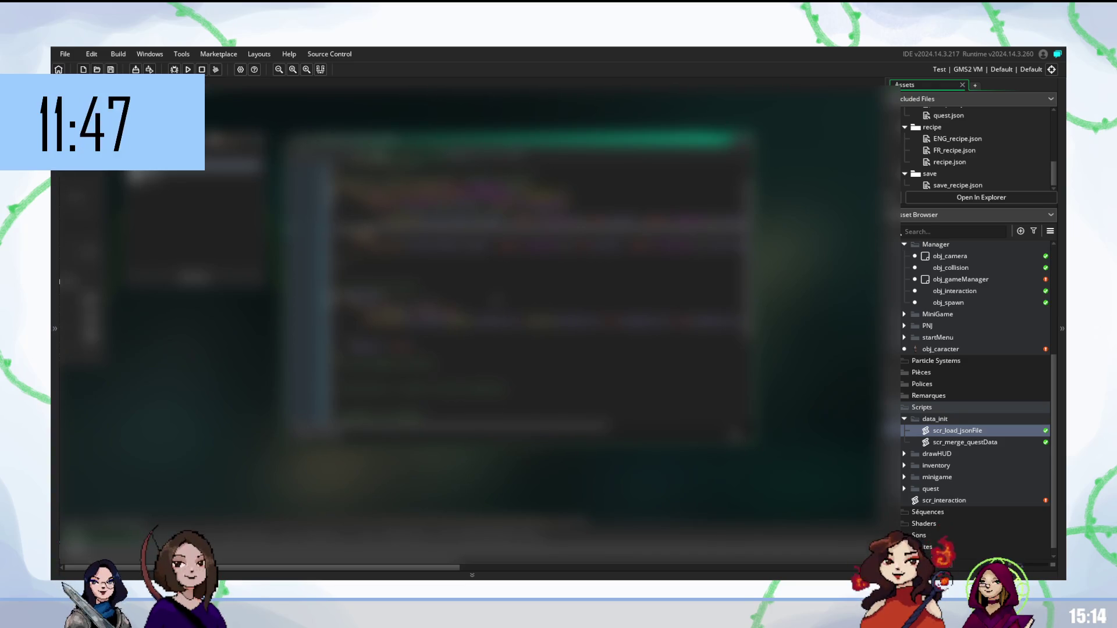
scroll(538, 256, up, 1)
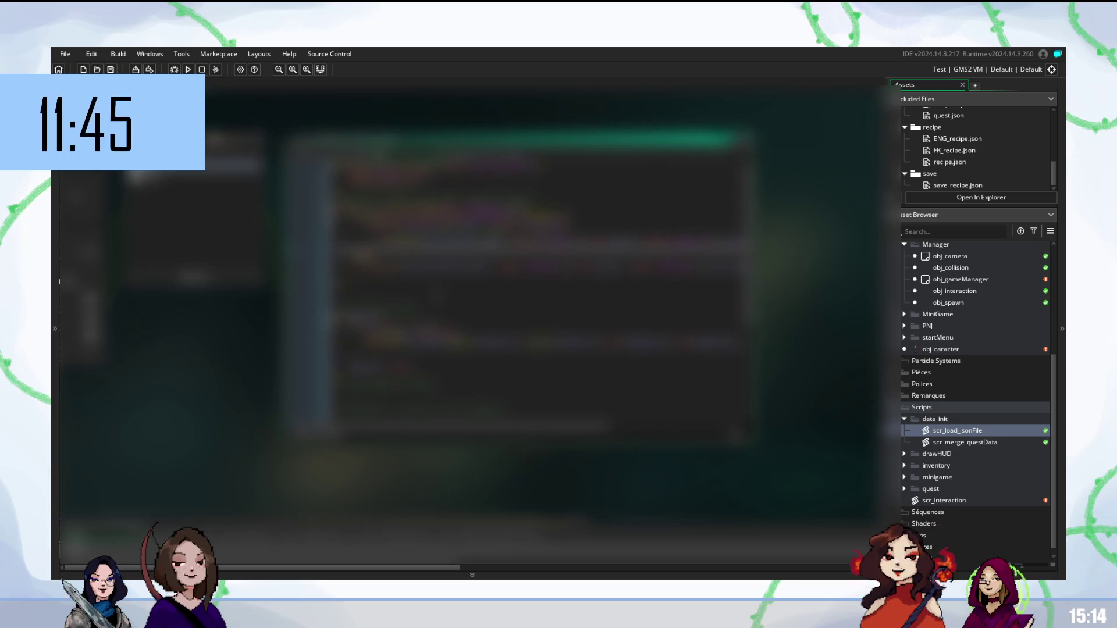
Move up a line, then delete characters to change lines lower in the code
key(Up)
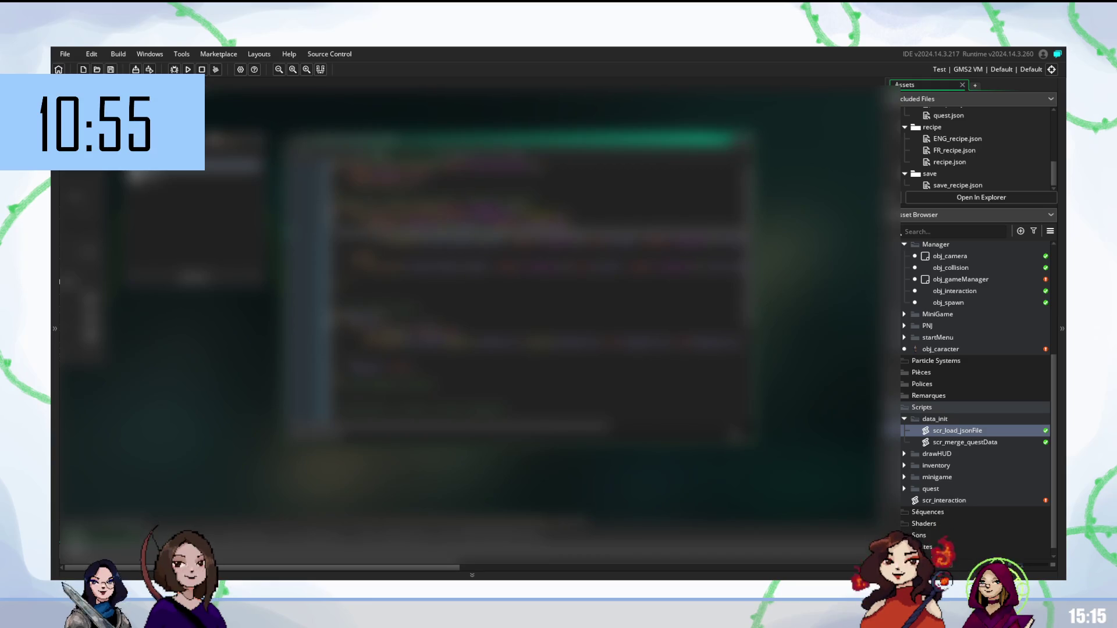
scroll(471, 288, right, 3)
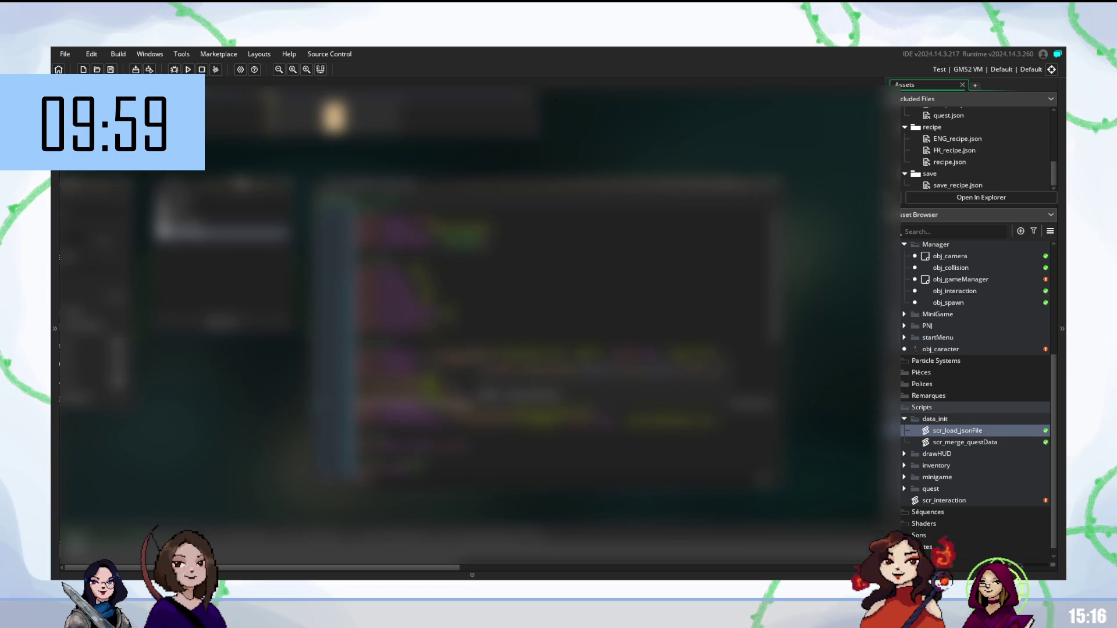
key(BackSpace)
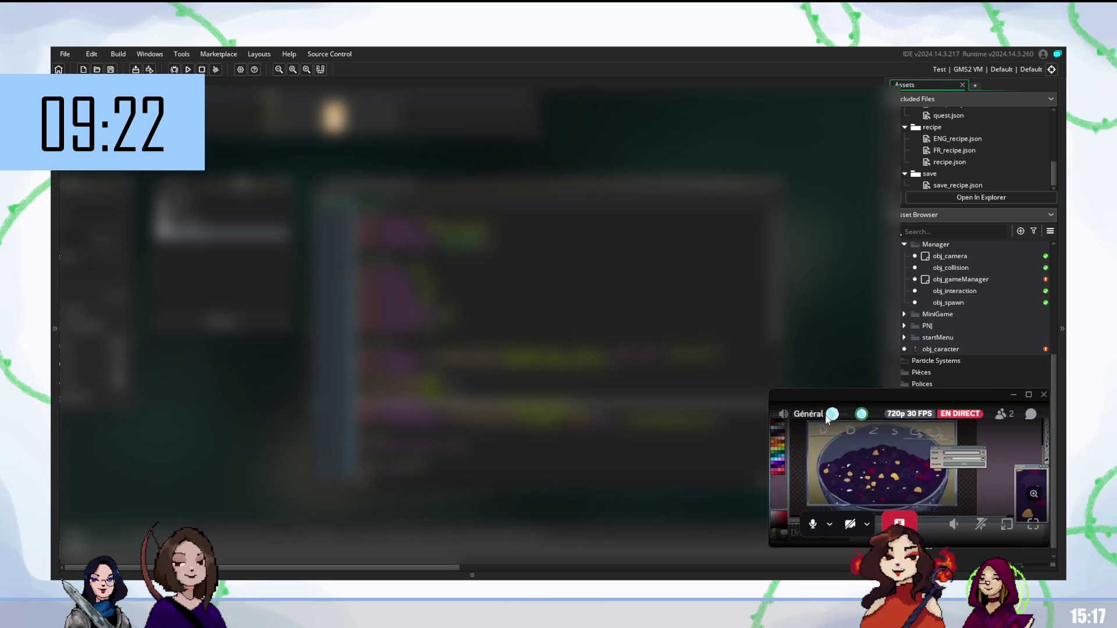
Enlarge the Discord stream preview to show the whole bowl, then return to the script
click(843, 398)
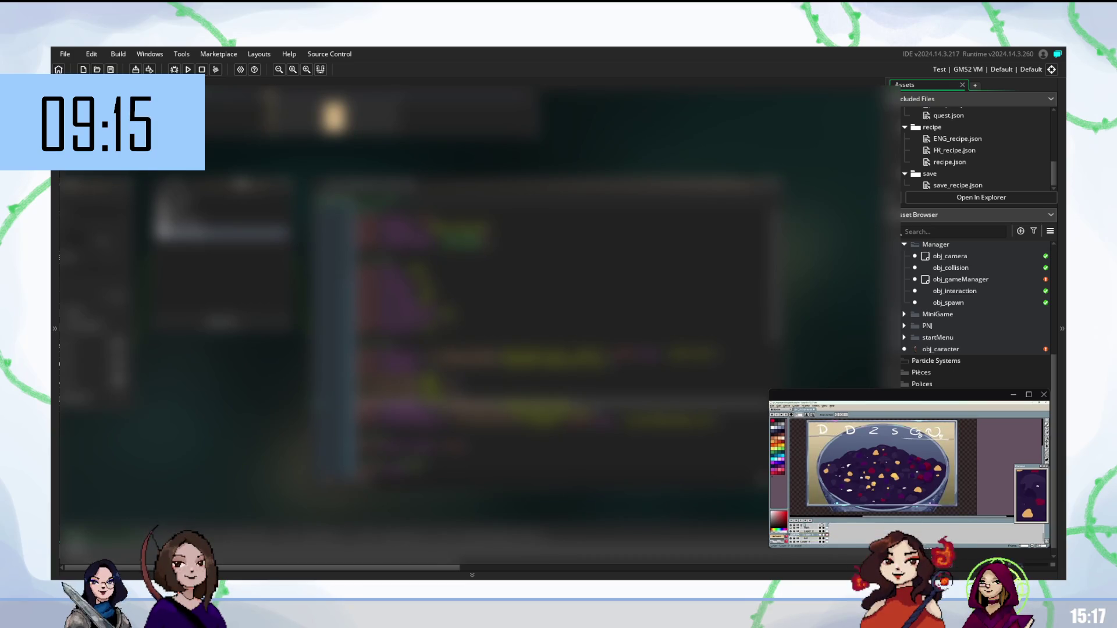
double_click(807, 534)
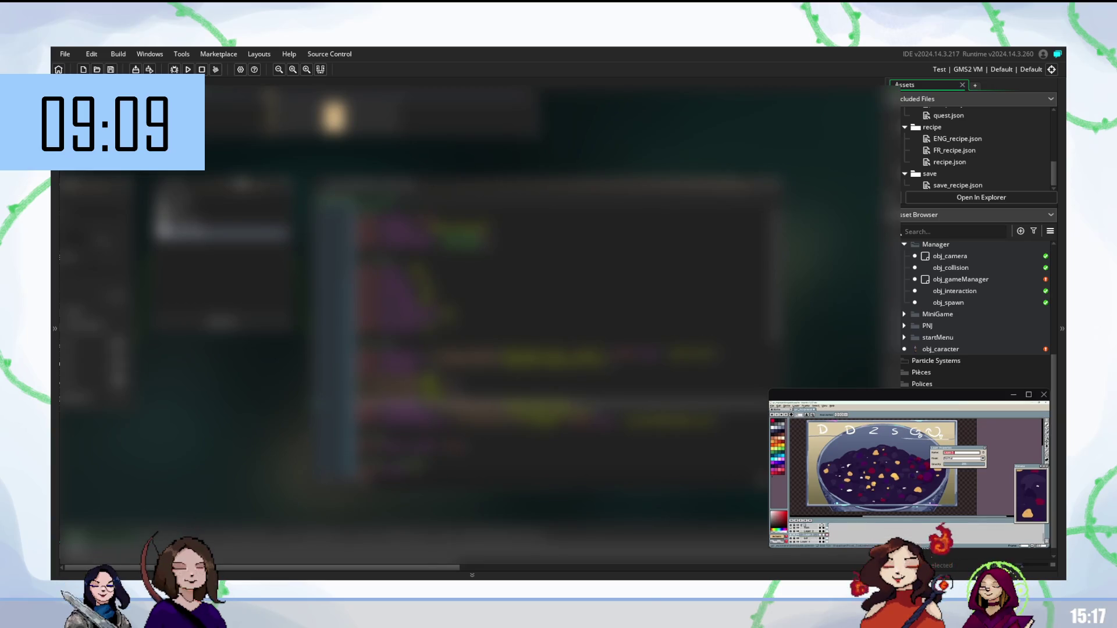
drag(1015, 488, 966, 489)
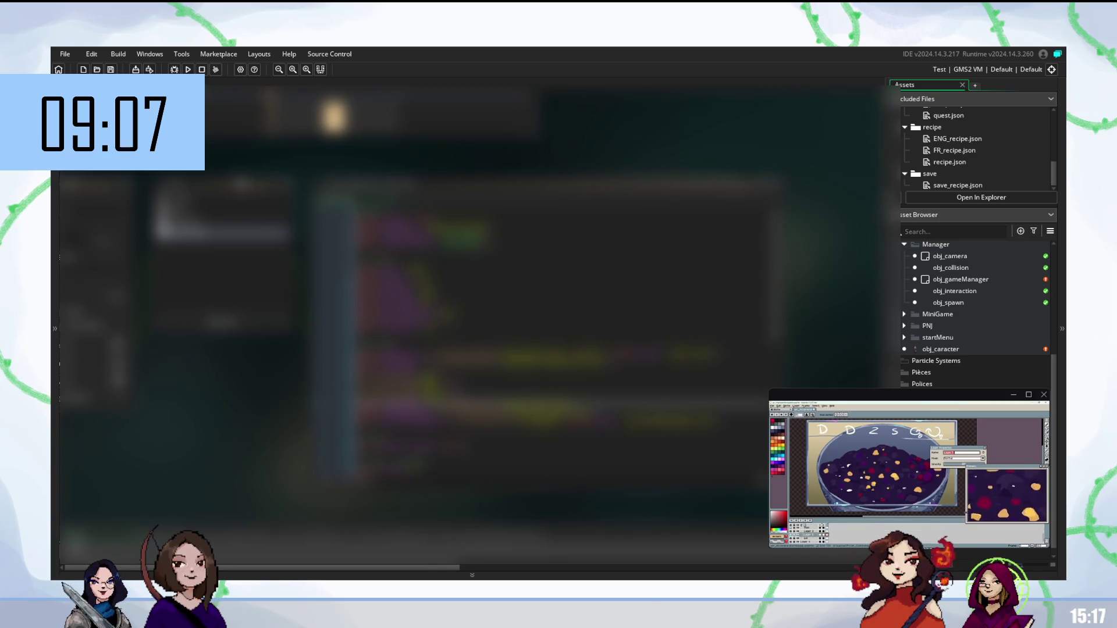
click(567, 320)
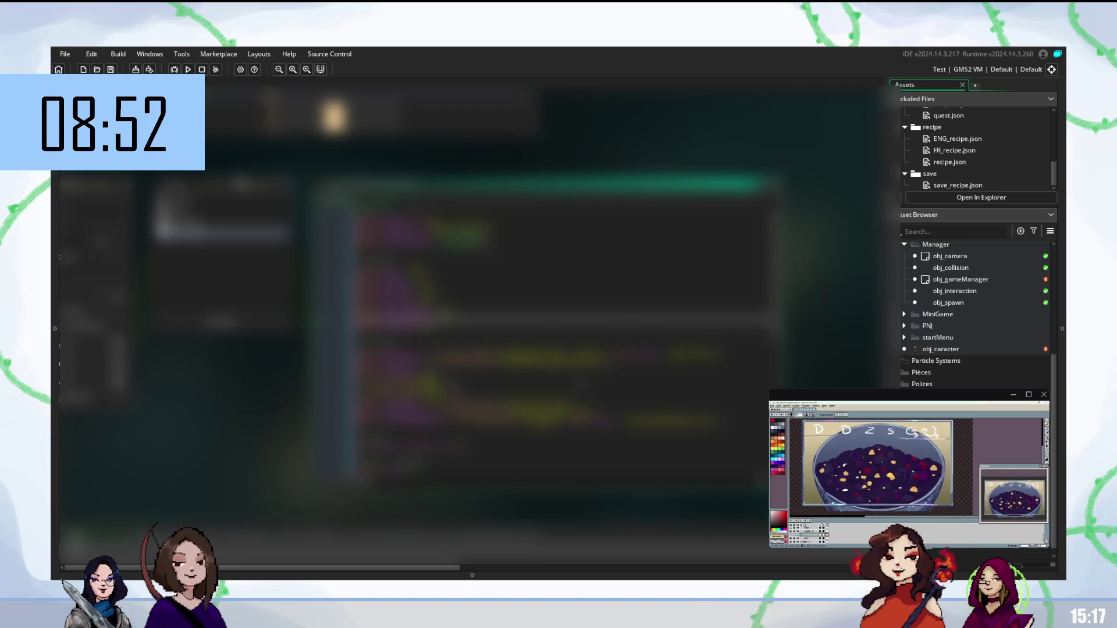
scroll(558, 332, down, 1)
scroll(558, 331, down, 1)
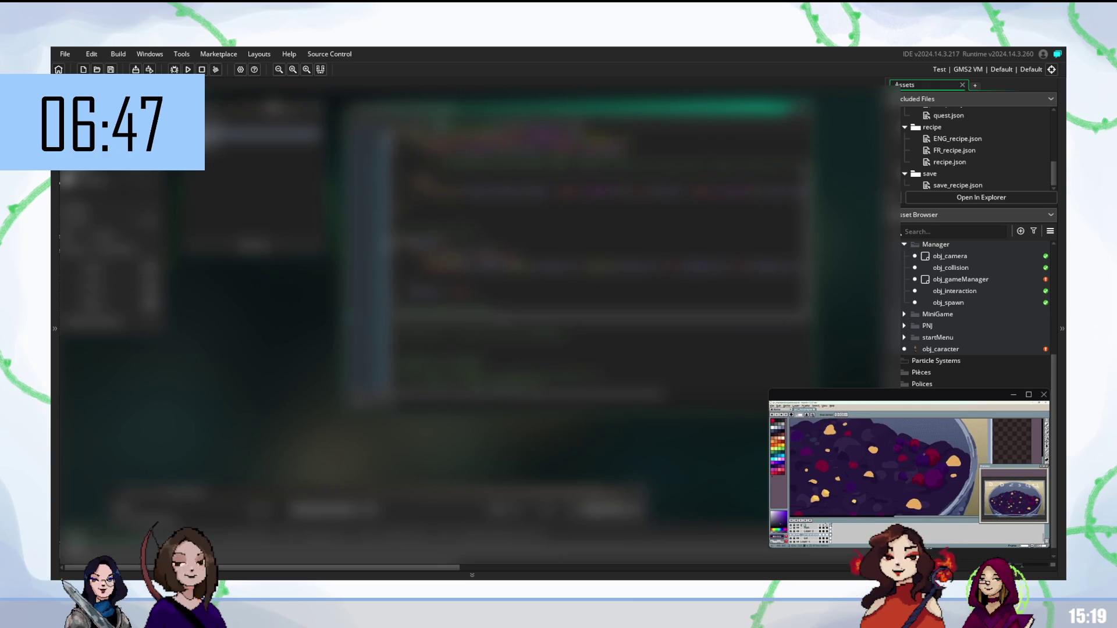
Move down to the next line of the blurred script
key(Down)
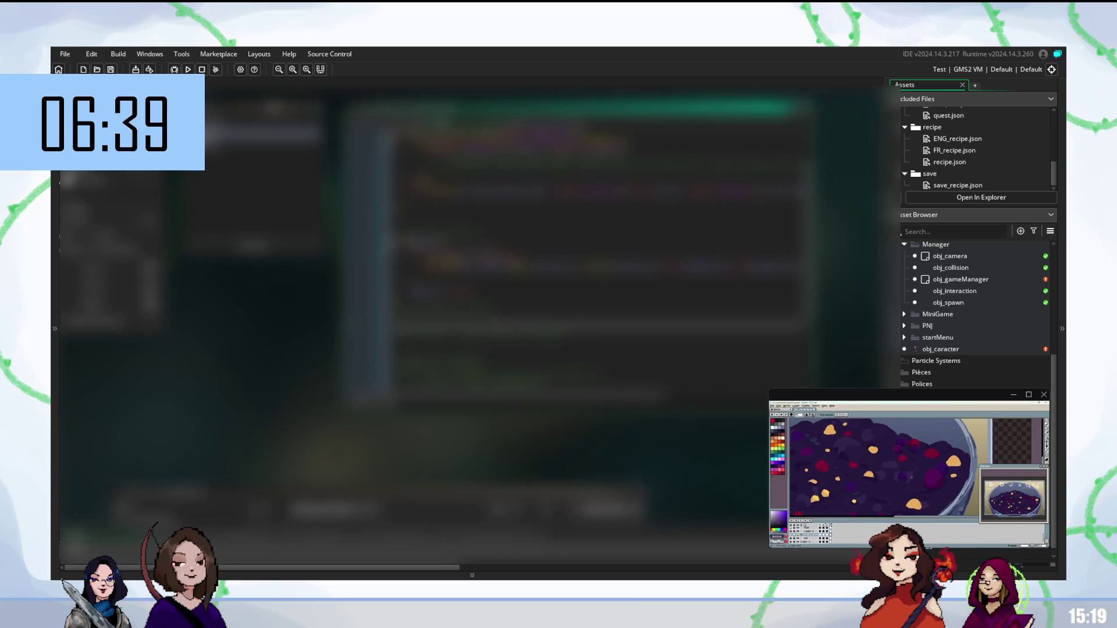
key(Down)
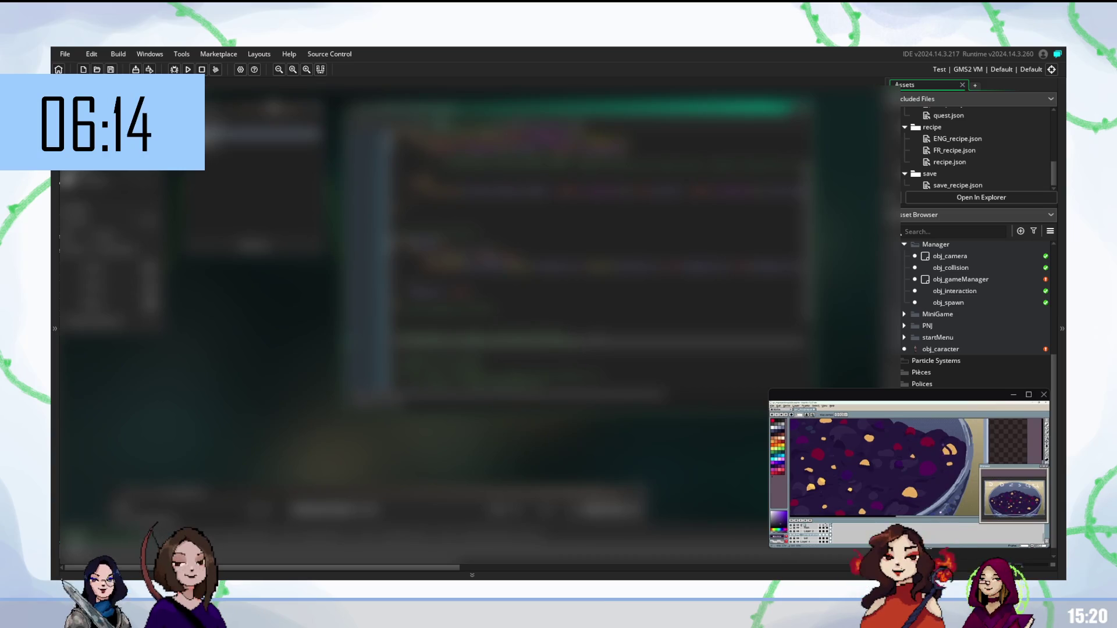
scroll(595, 257, up, 2)
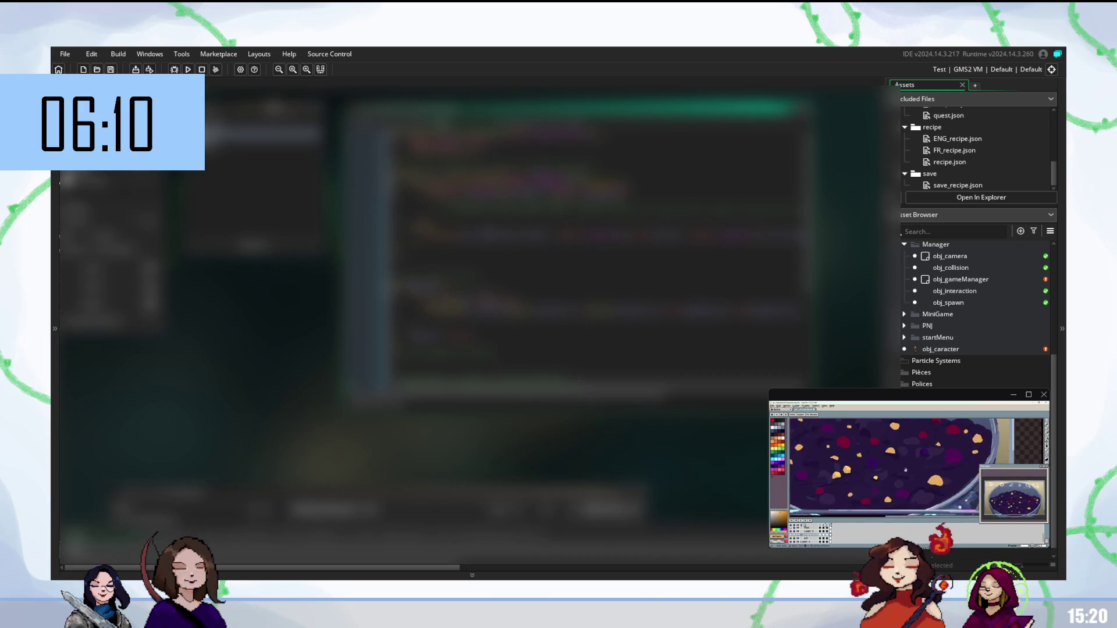
Select a line of code to its end and settle the completion suggestion
drag(907, 463, 935, 456)
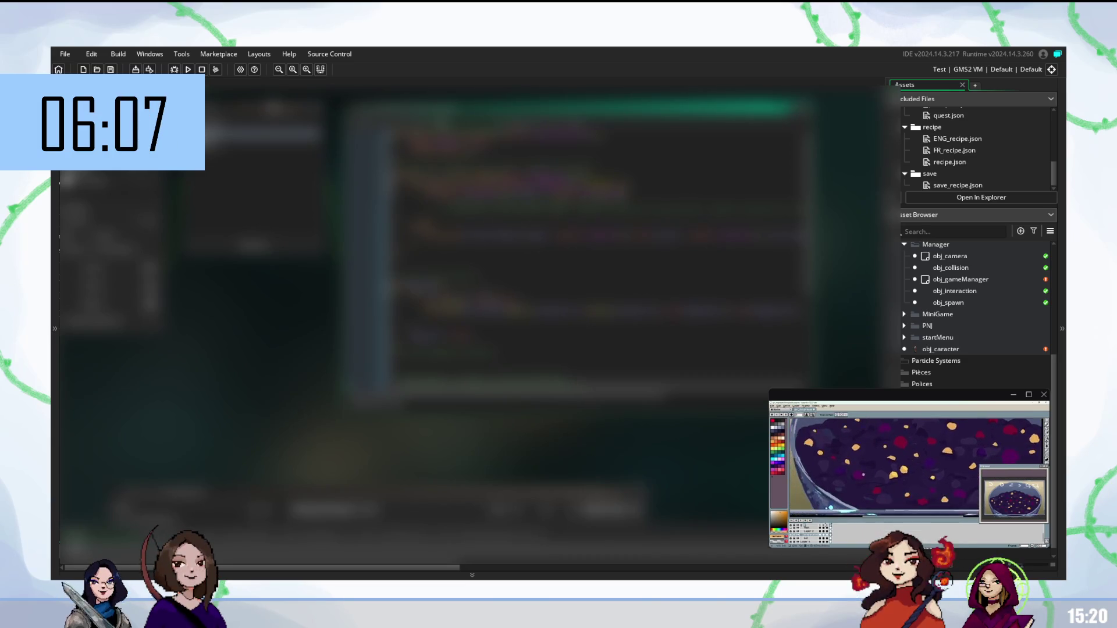
key(shift+End)
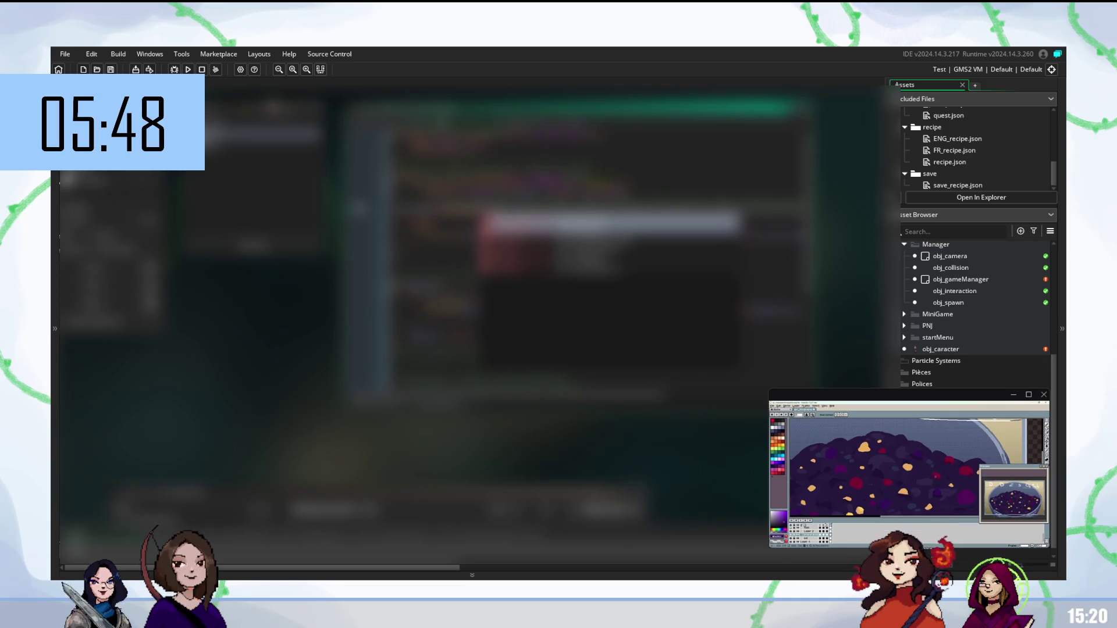
key(Return)
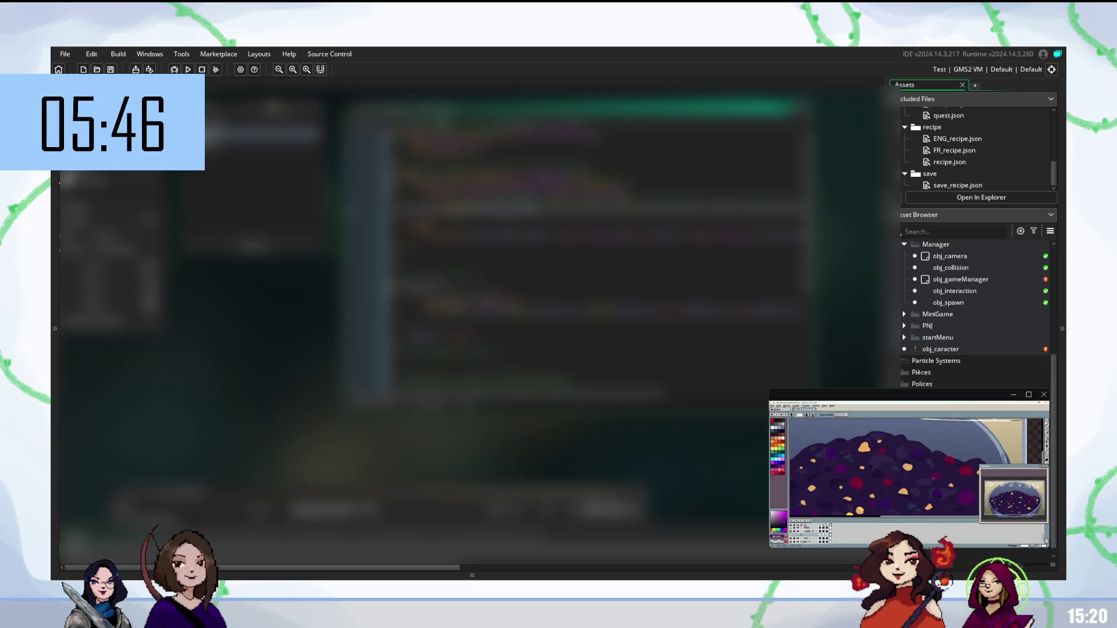
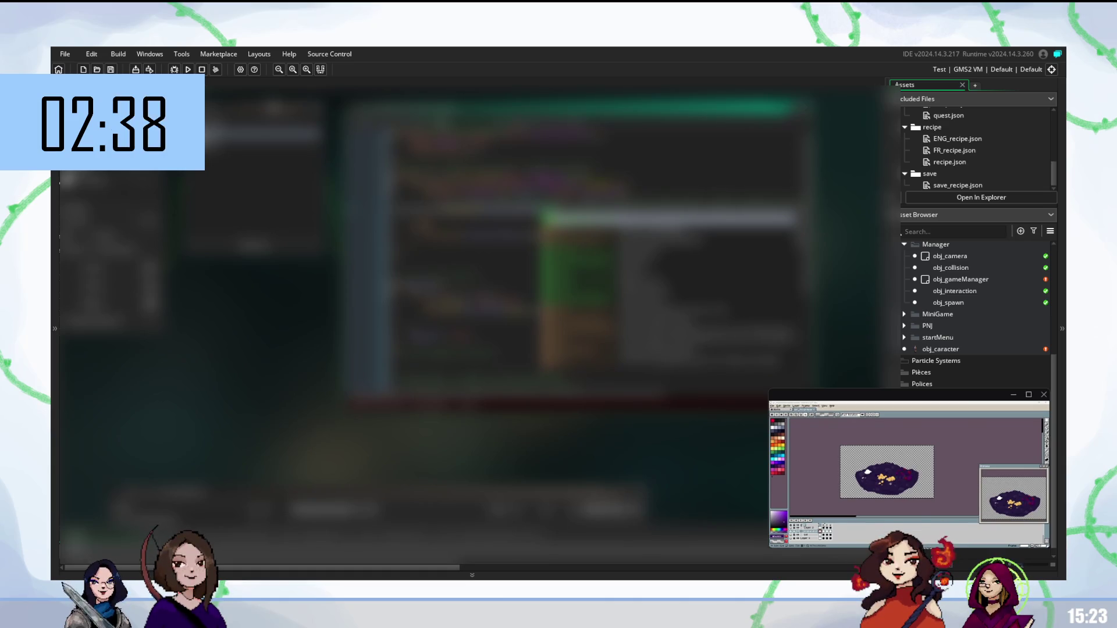
Use code completion on the current line and save the script with Ctrl+S
key(Escape)
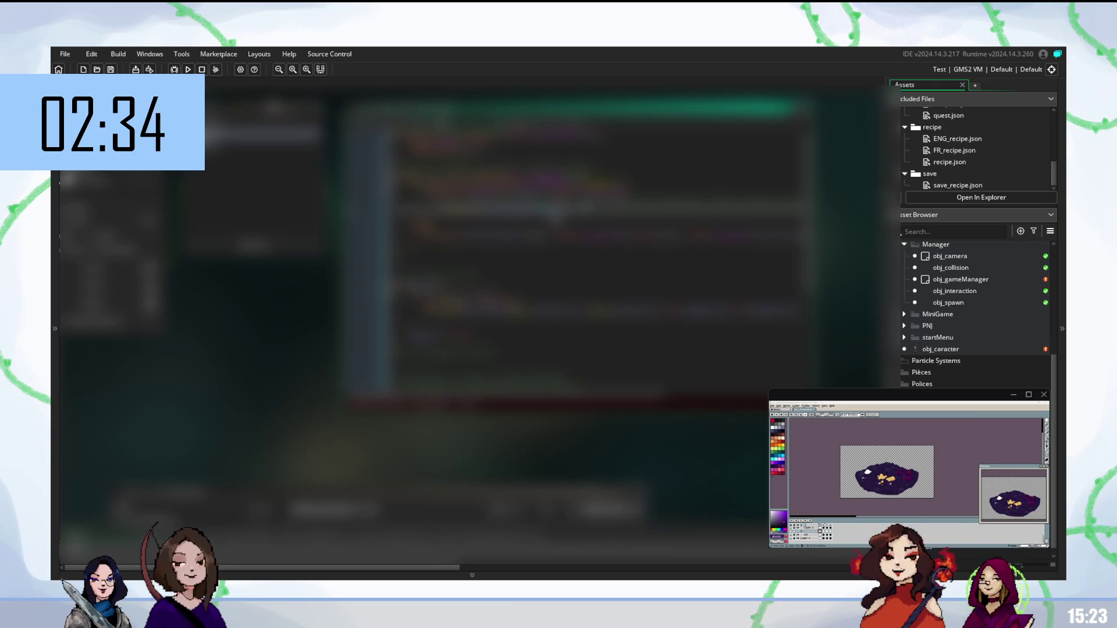
key(ctrl+space)
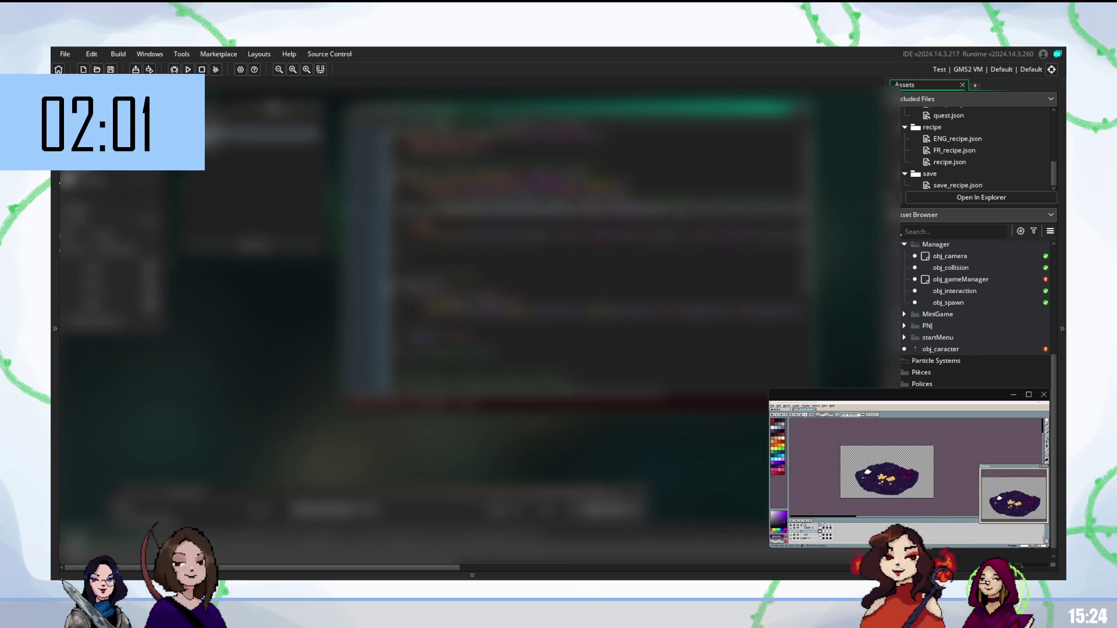
key(ctrl+s)
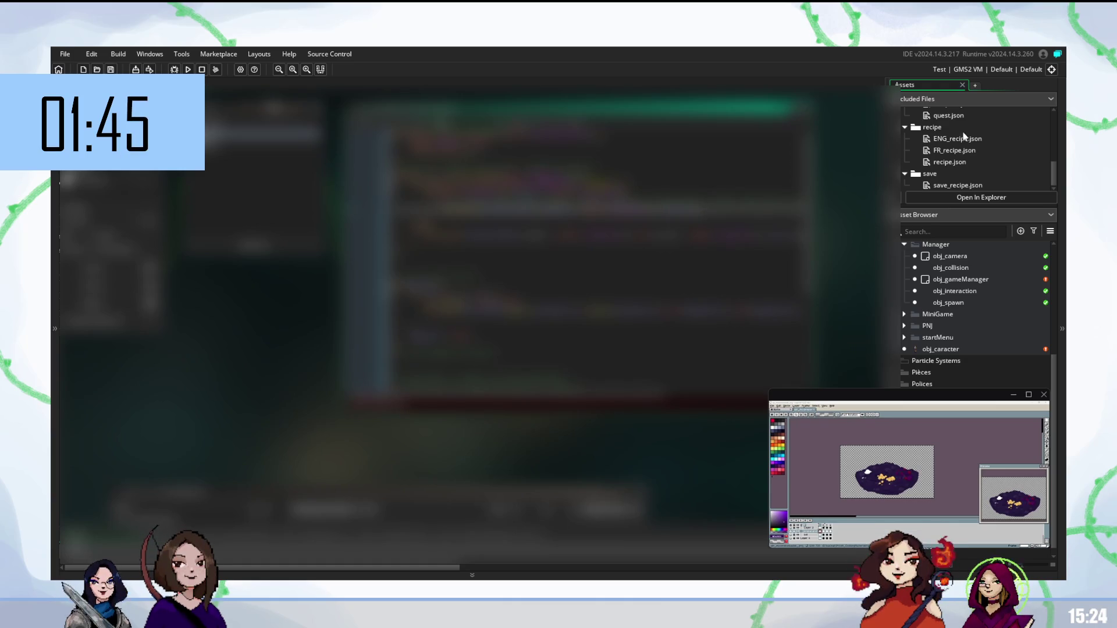
Replace the selected part of a code line with pasted text and start a new line
drag(706, 210, 436, 209)
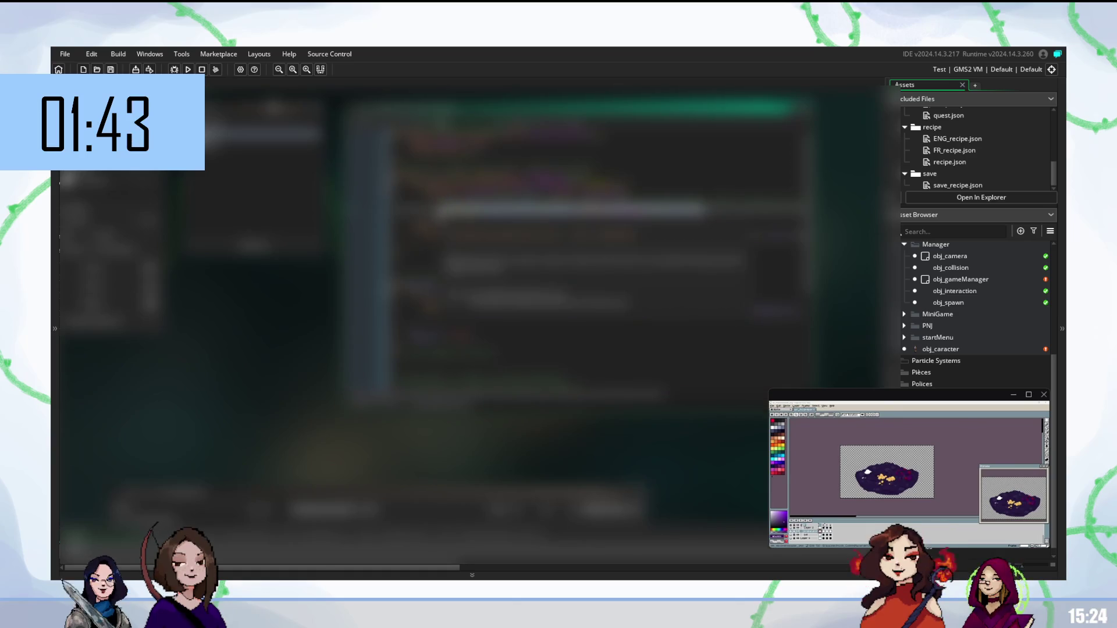
key(ctrl+v)
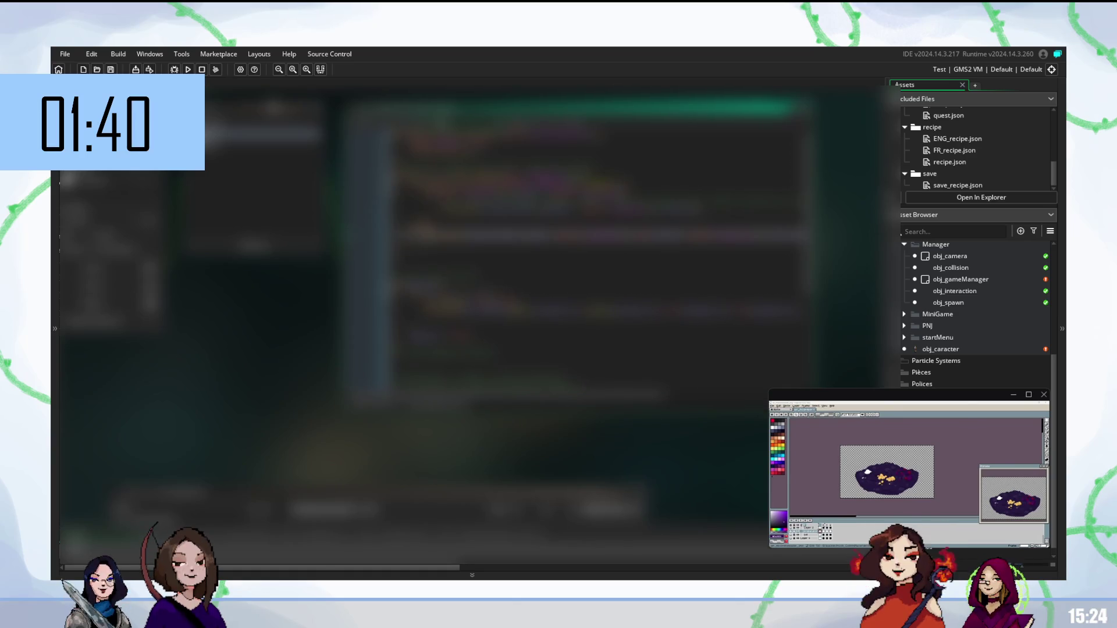
key(Return)
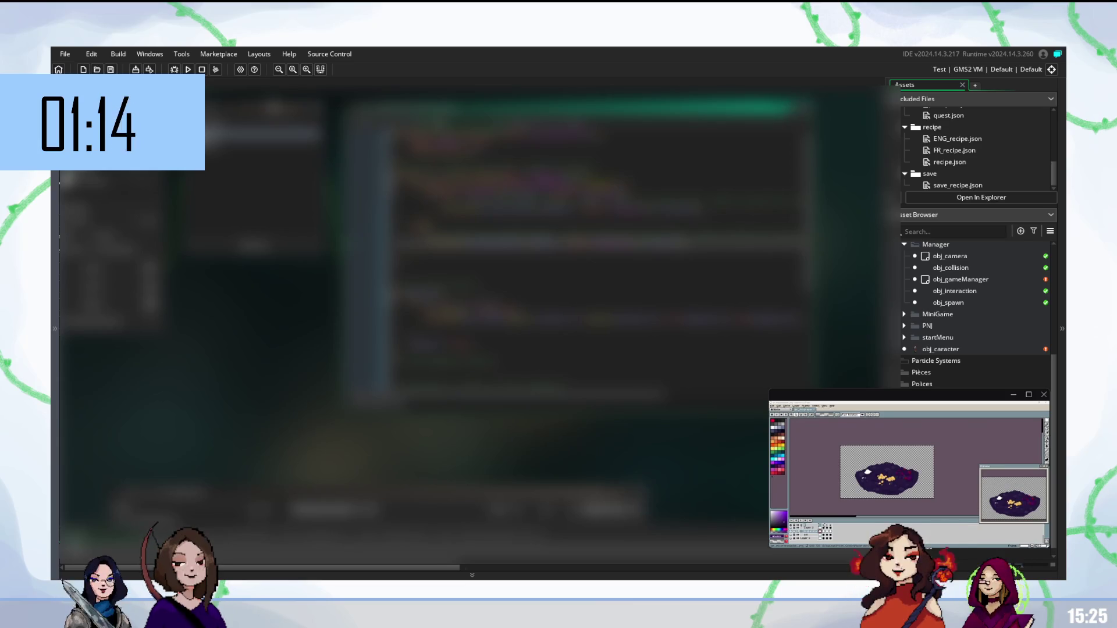
Remove unwanted lines from the script and insert a fresh blank line in their place
key(Down)
key(Down)
key(Down)
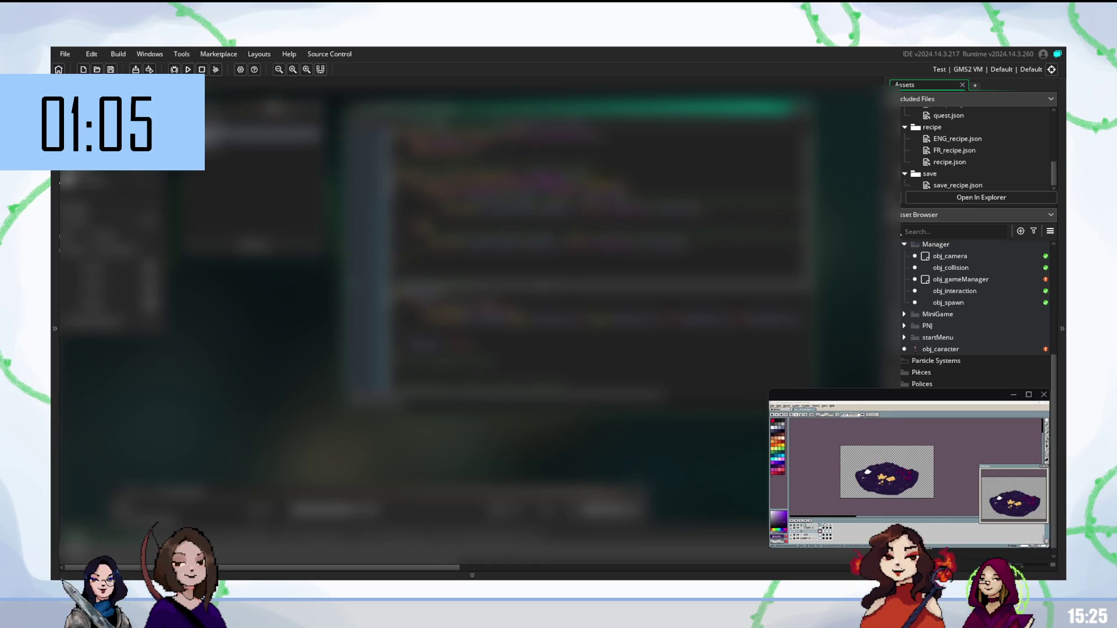
key(Up)
key(Down)
key(BackSpace)
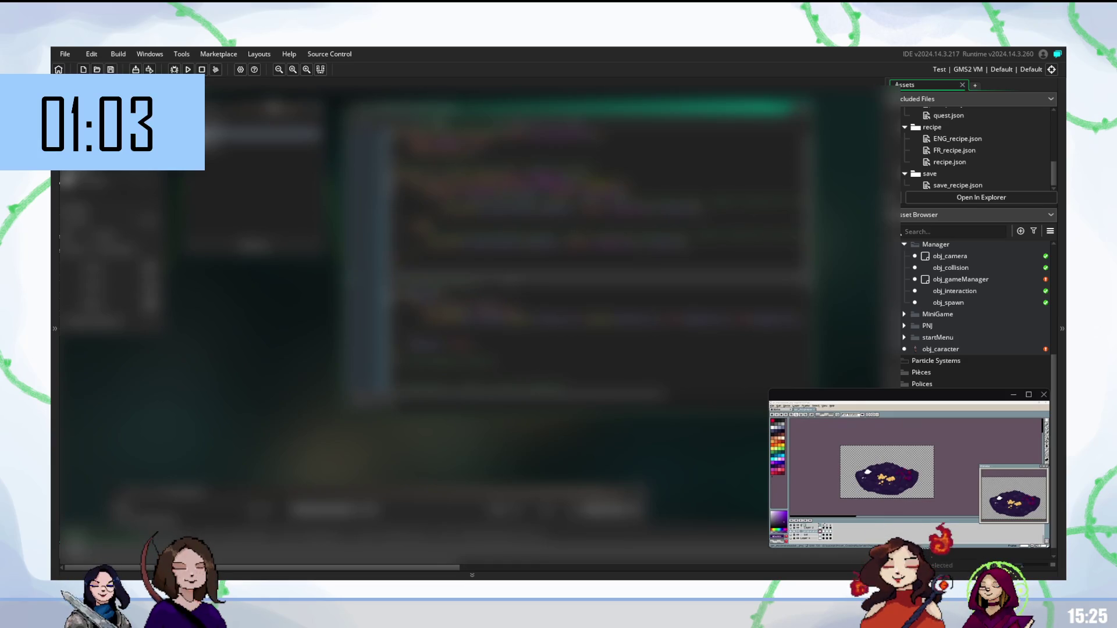
key(Return)
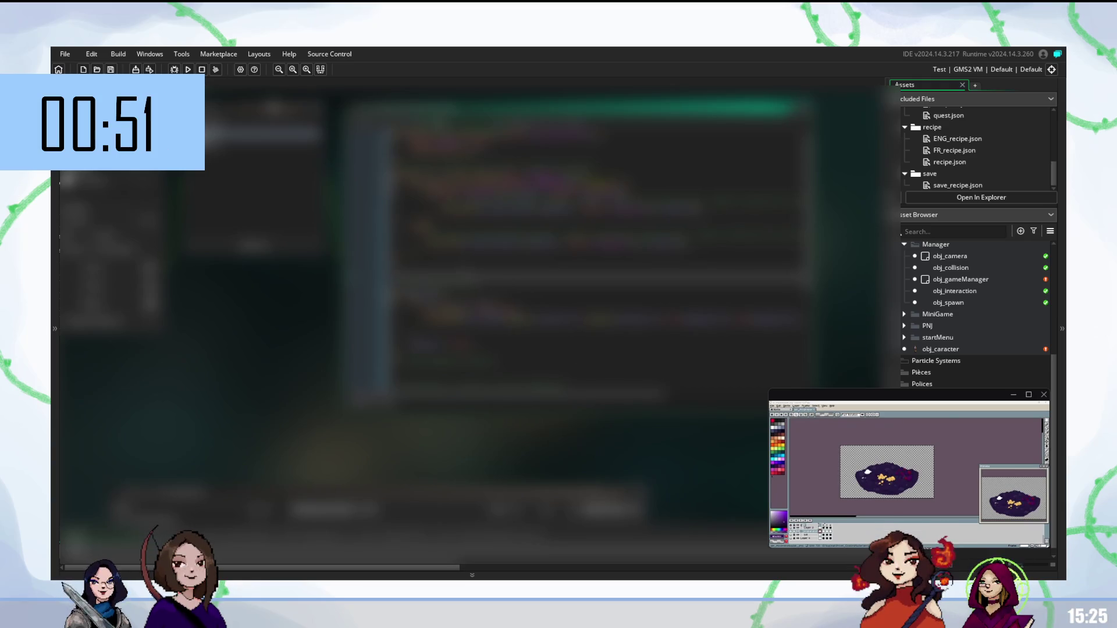
key(BackSpace)
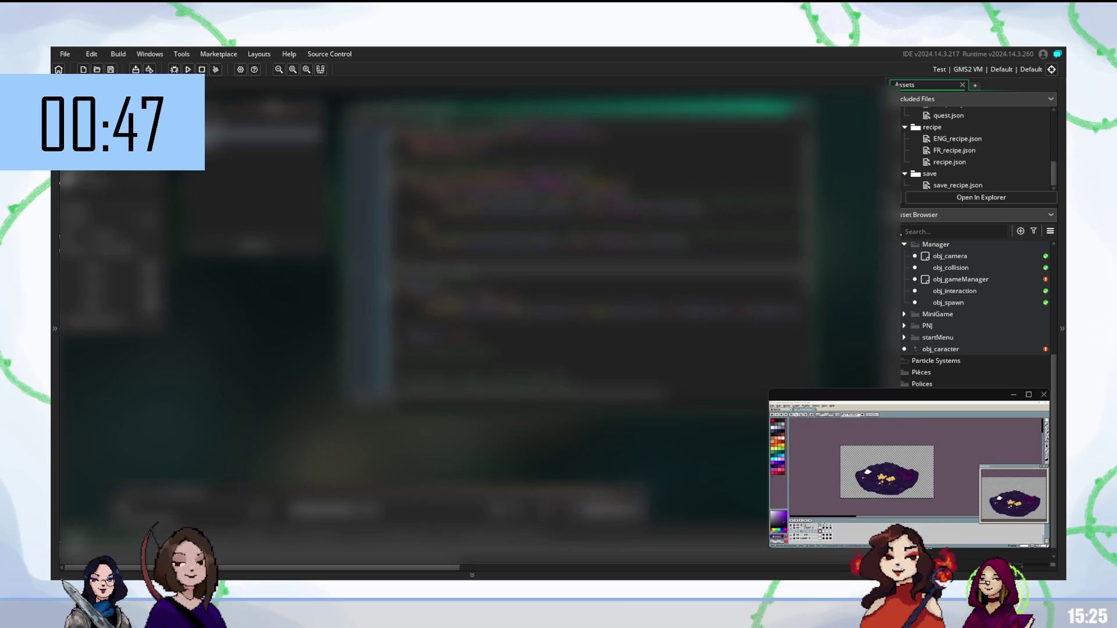
scroll(596, 259, down, 1)
scroll(597, 258, down, 1)
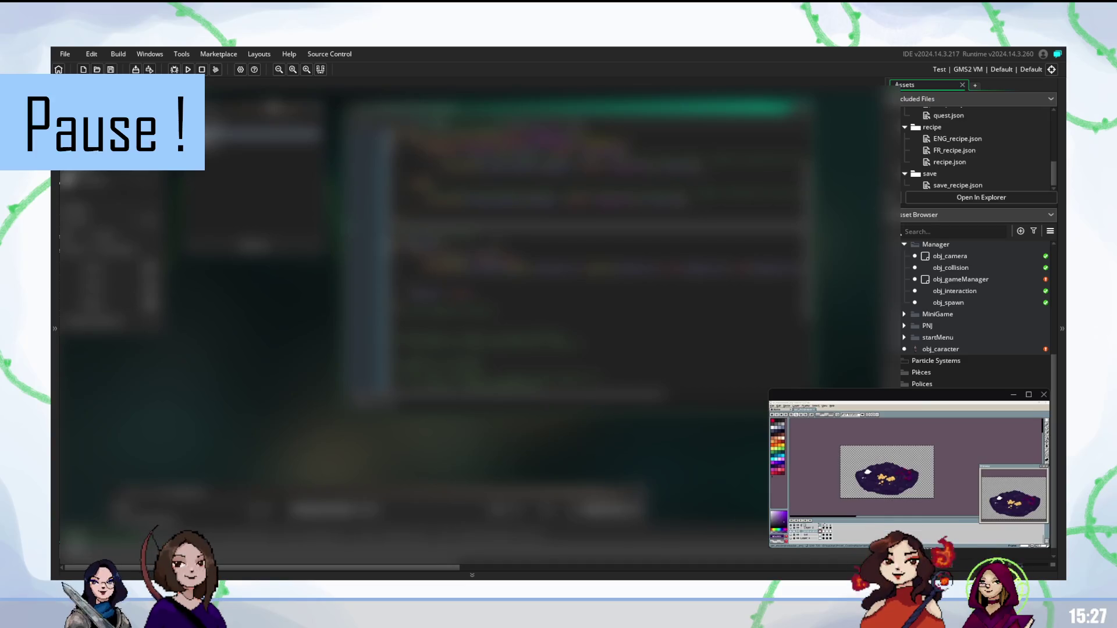
Paste several new lines into the script, then load save_recipe.json from Included Files
key(ctrl+v)
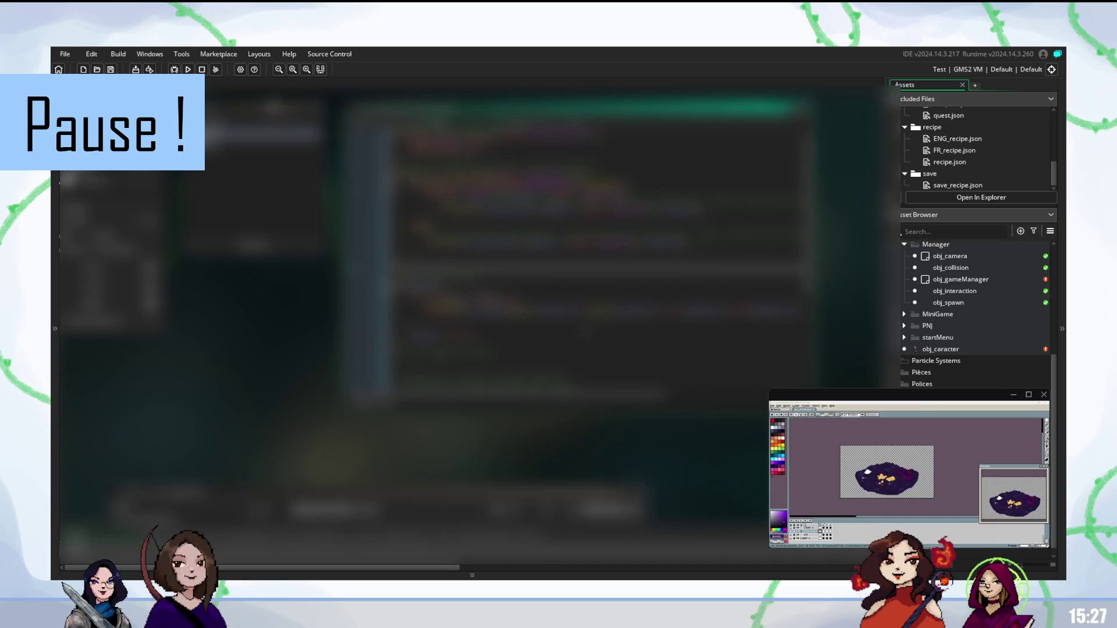
scroll(946, 164, up, 2)
scroll(947, 165, down, 2)
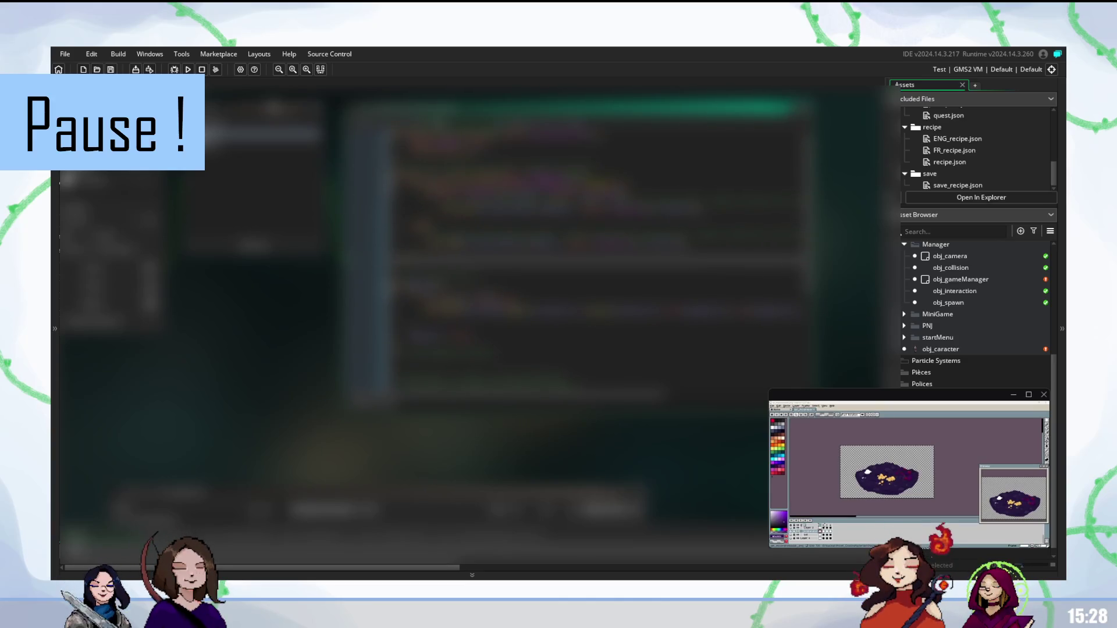
click(958, 186)
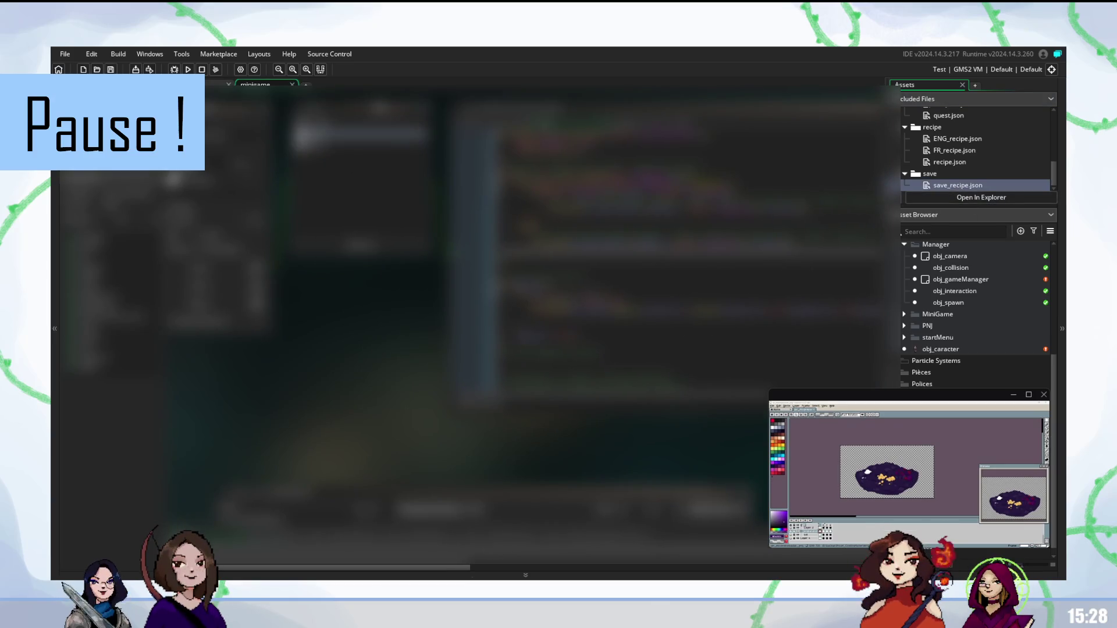